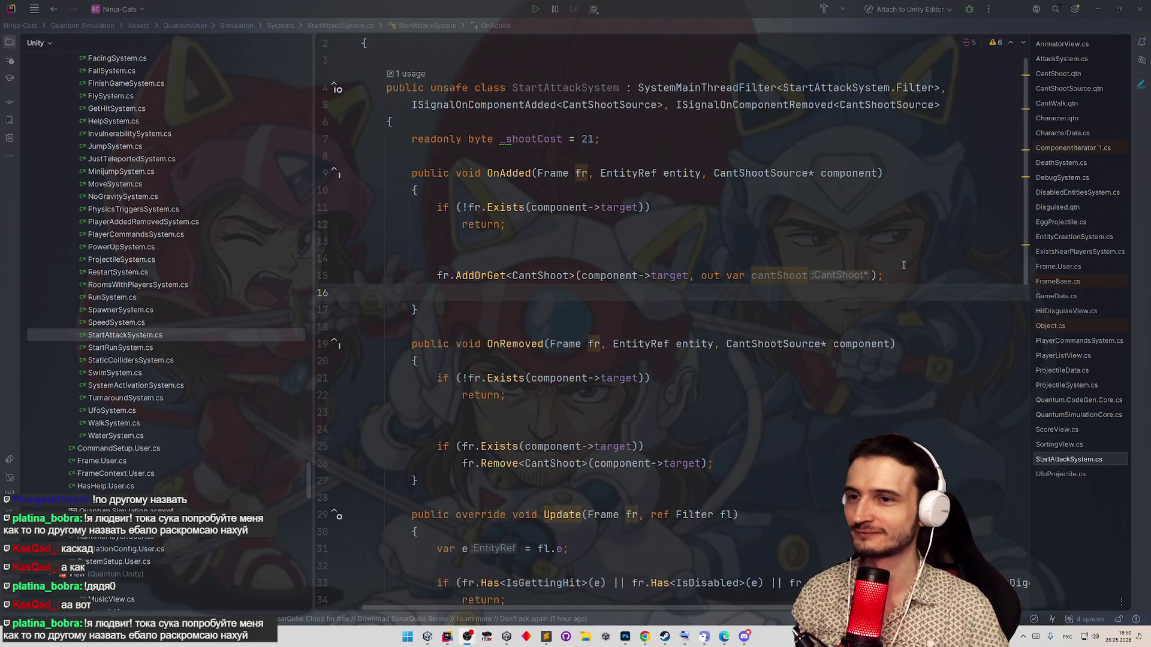
type("cantShoot")
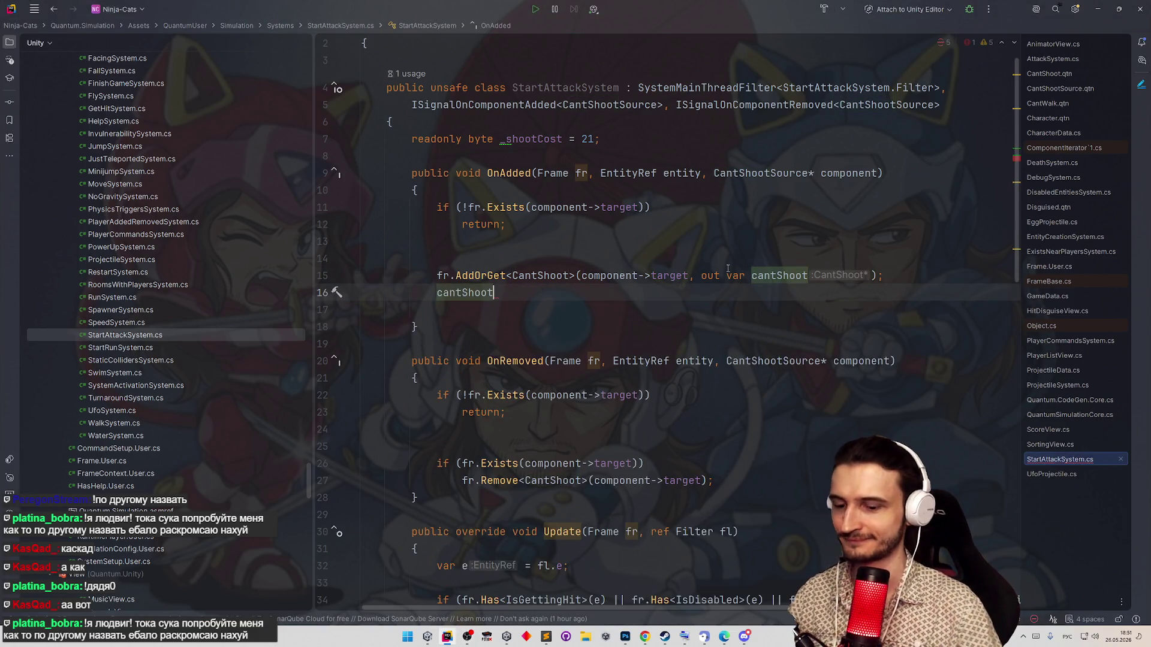
type(".")
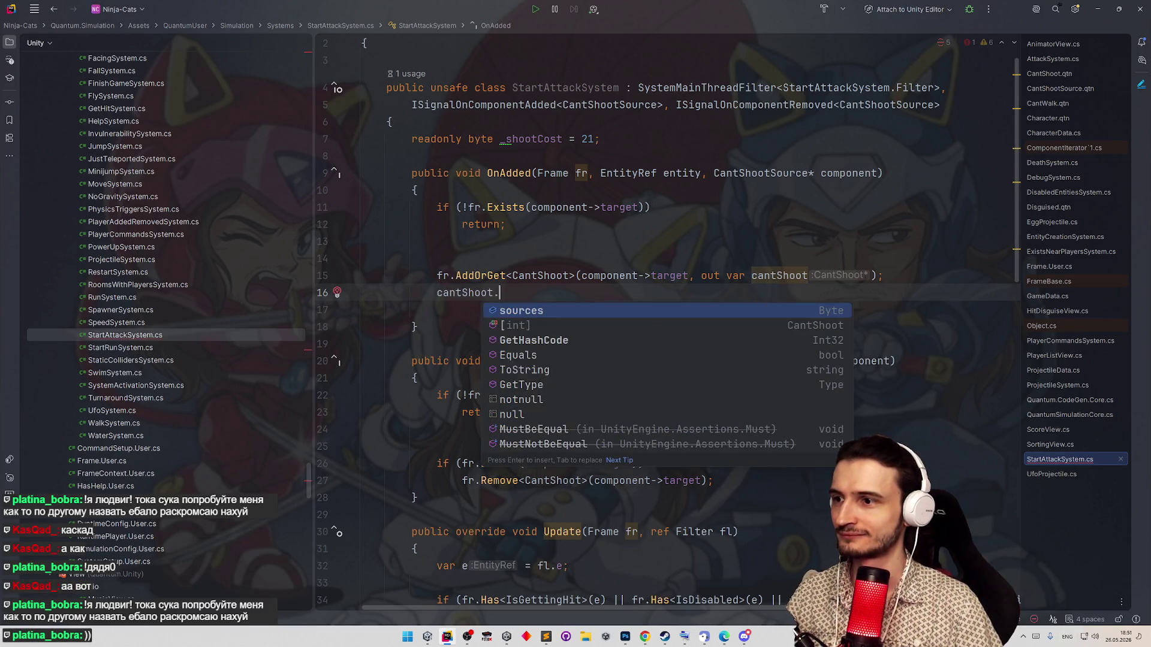
- Finish cantShoot->sources++ in OnAdded and delete the old Exists/Remove block in OnRemoved
key("Return")
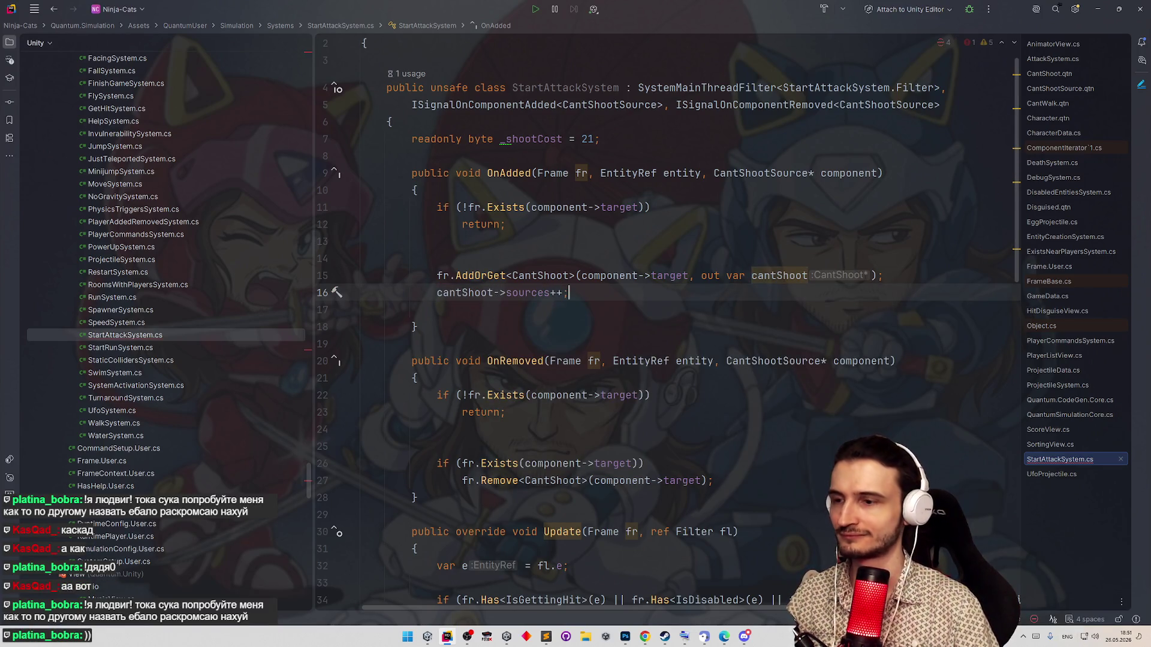
left_click(526, 292, "ctrl")
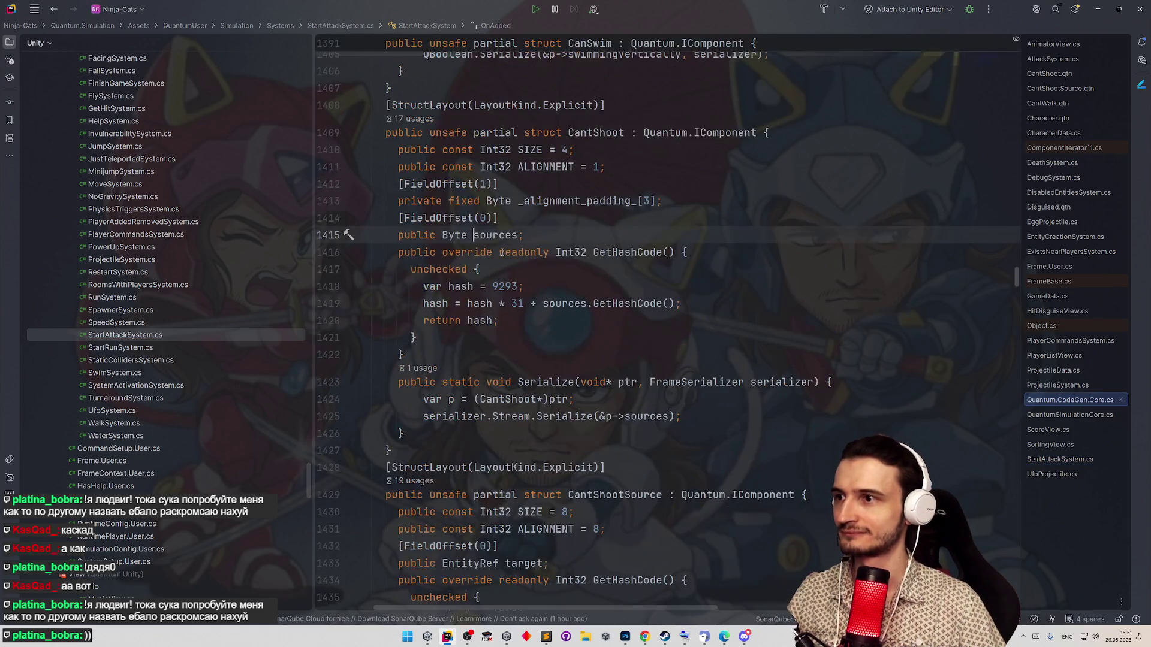
key("ctrl+alt+Left")
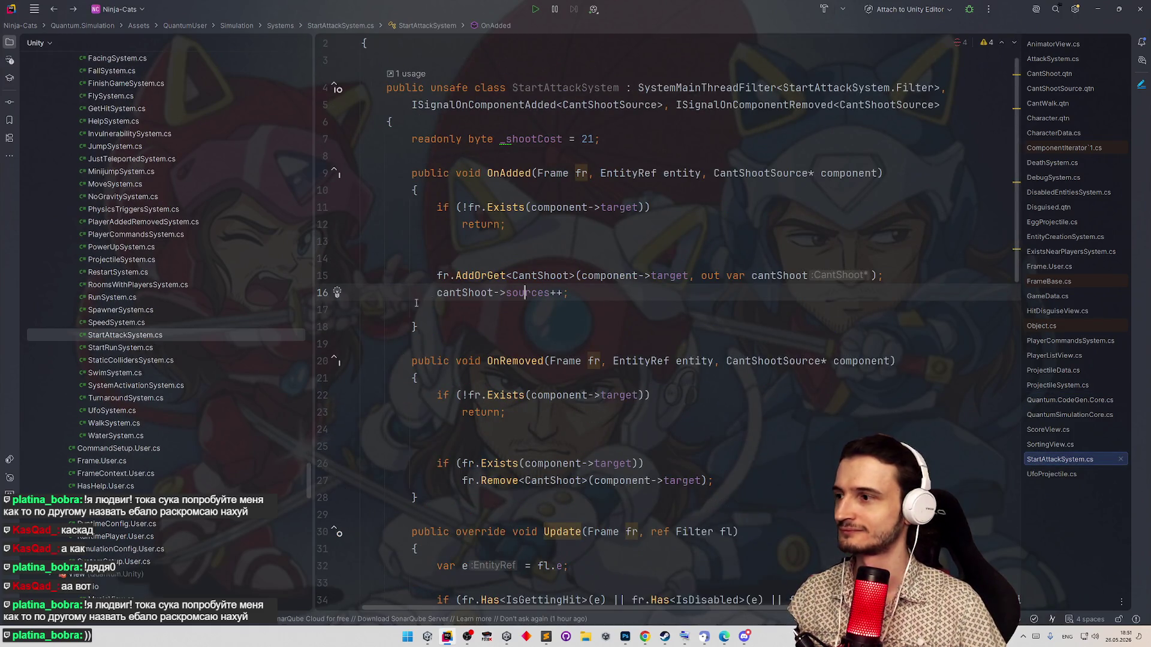
scroll(572, 276, "down", 2)
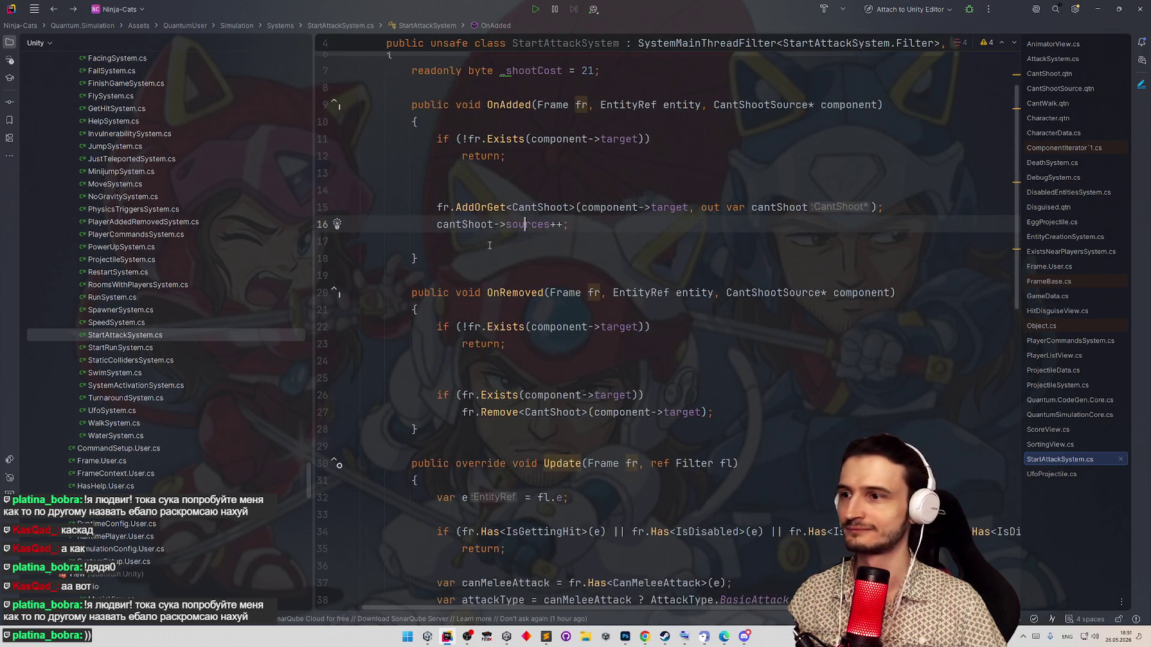
triple_click(425, 221)
key("Escape")
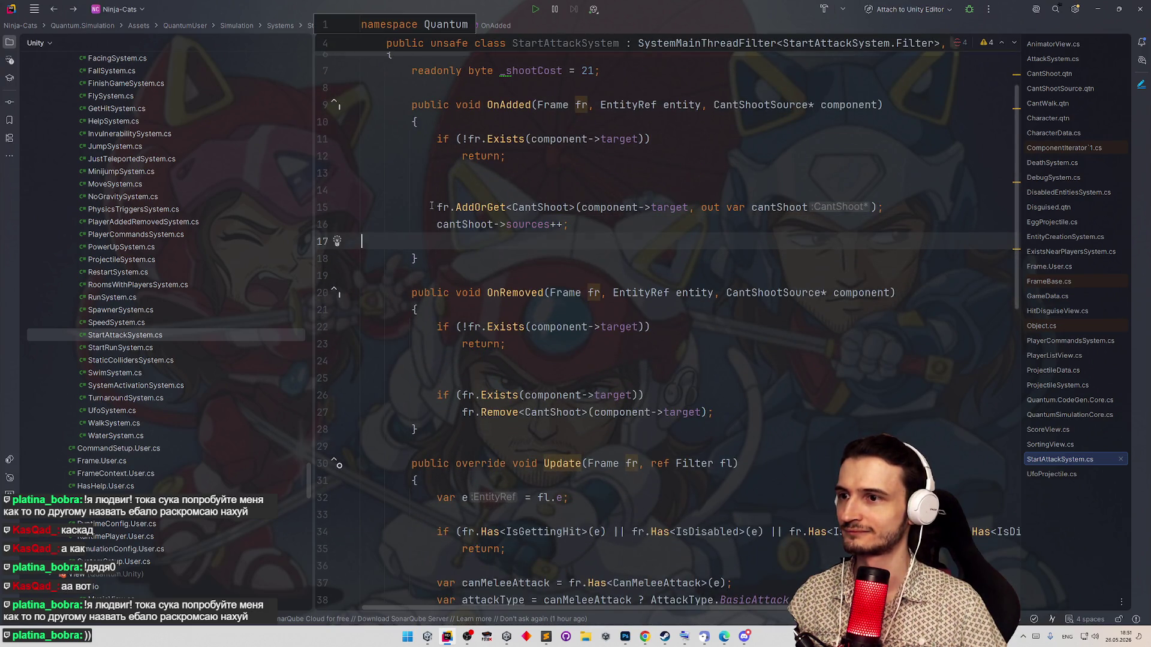
left_click_drag(431, 207, 455, 208)
left_click_drag(715, 414, 436, 395)
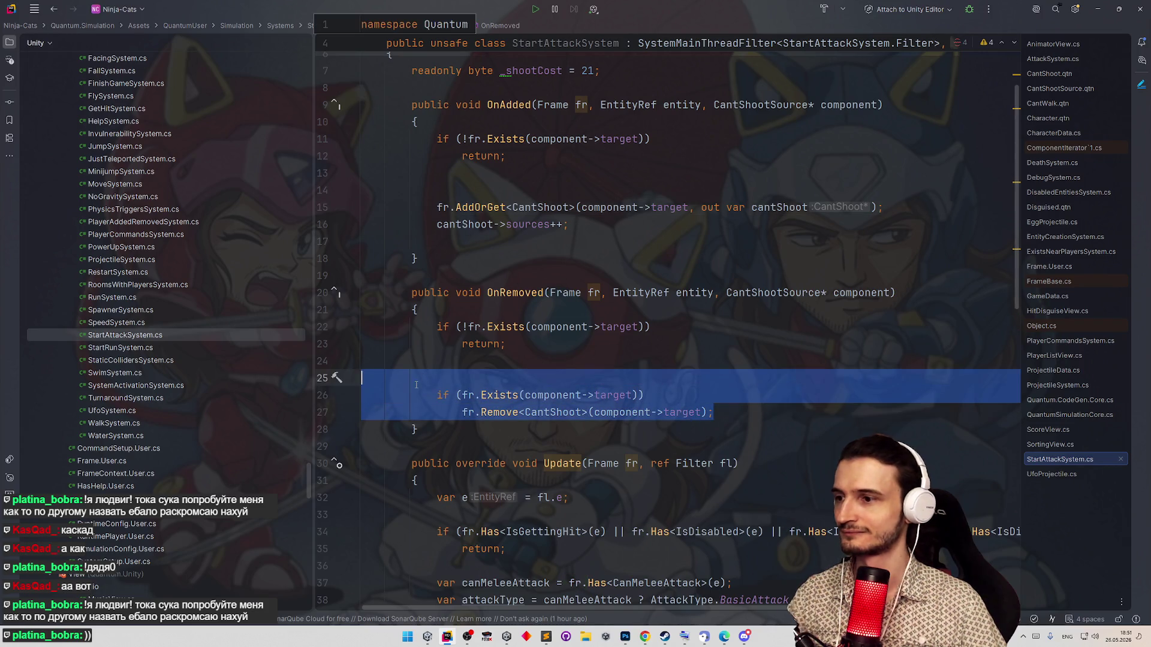
key("BackSpace")
key("BackSpace")
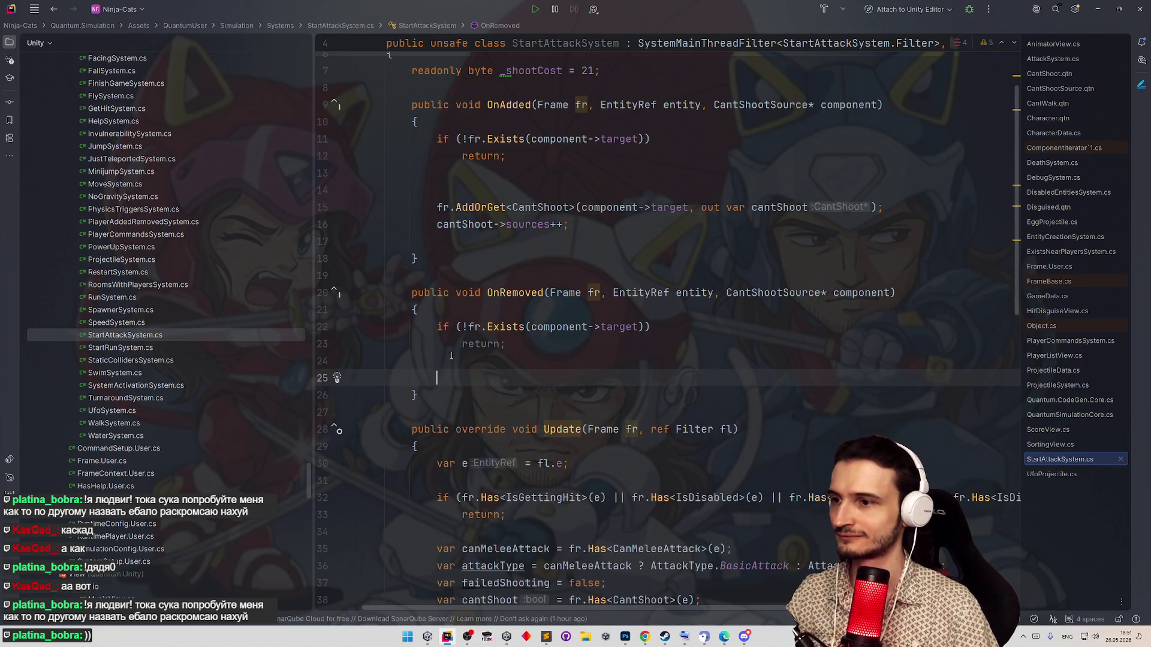
type("fr.")
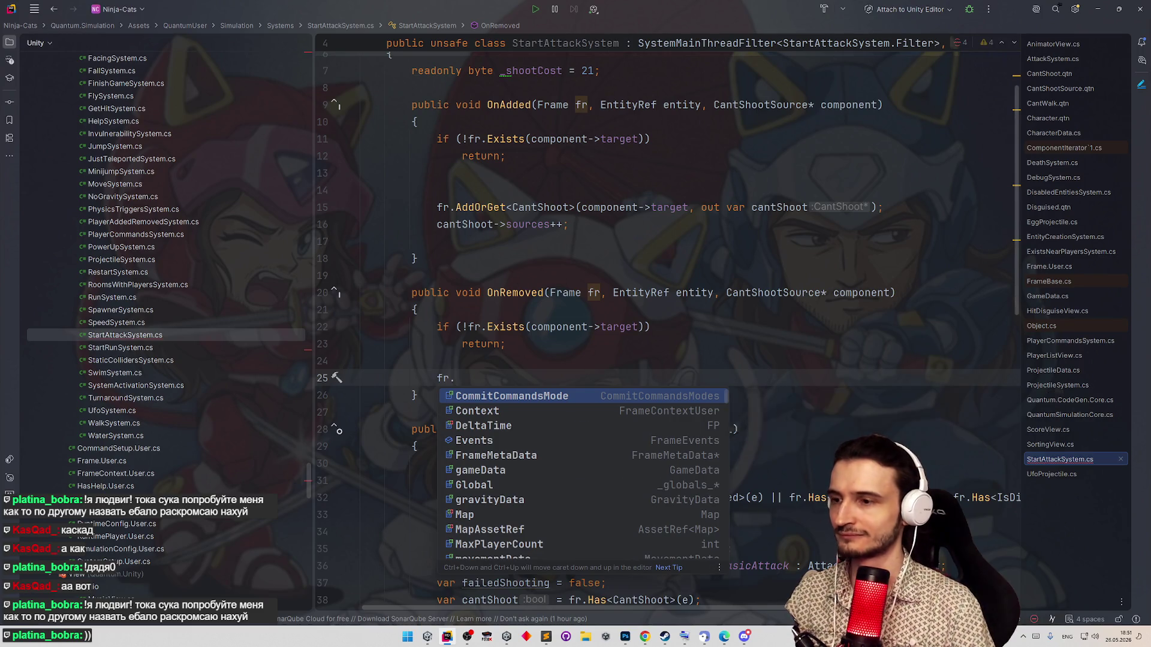
type("un")
- Write fr.Unsafe.GetPointer<CantShoot>(component->target)->sources--; in OnRemoved and start a line above it
key("Return")
type(".Get")
key("Down")
key("Down")
key("Down")
key("Return")
type("Cant")
key("Return")
key("Right")
key("Right")
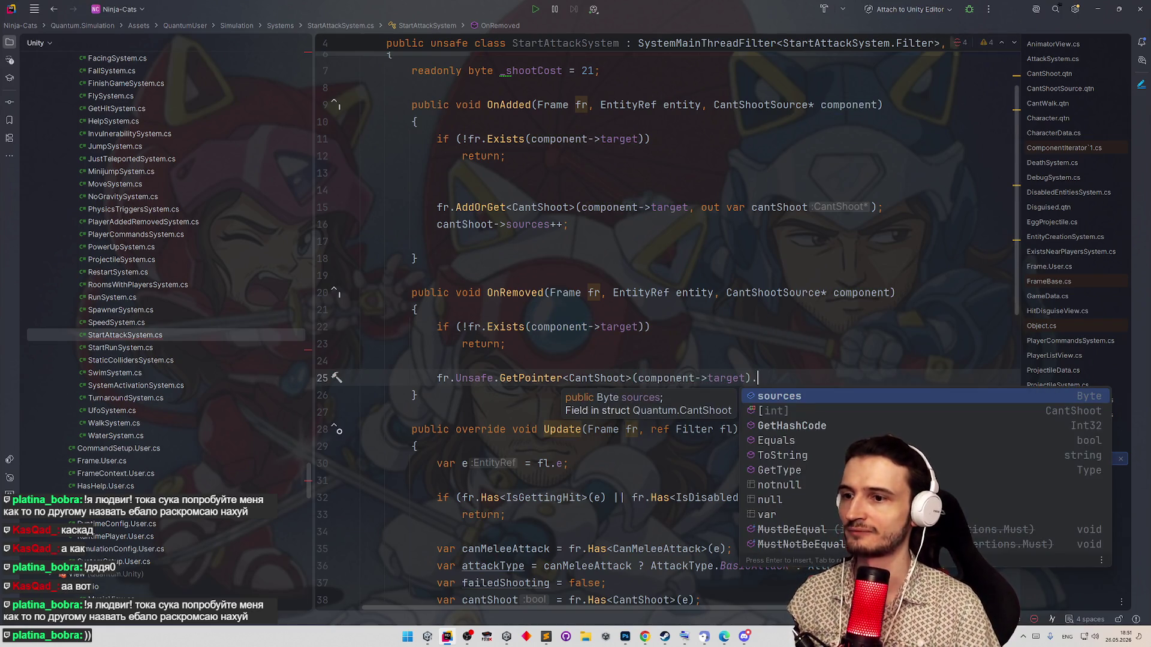
key("Return")
key("Return")
key("BackSpace")
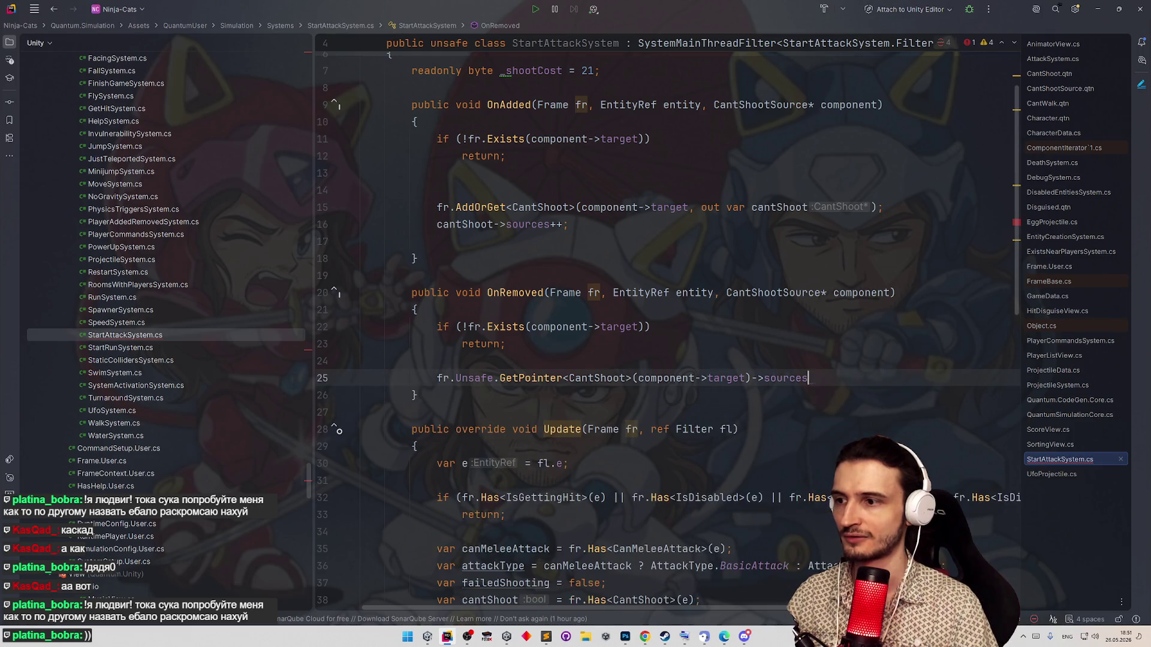
type(";")
key("Return")
key("Return")
key("Up")
key("Up")
key("Up")
key("Return")
type("var cantShoot =")
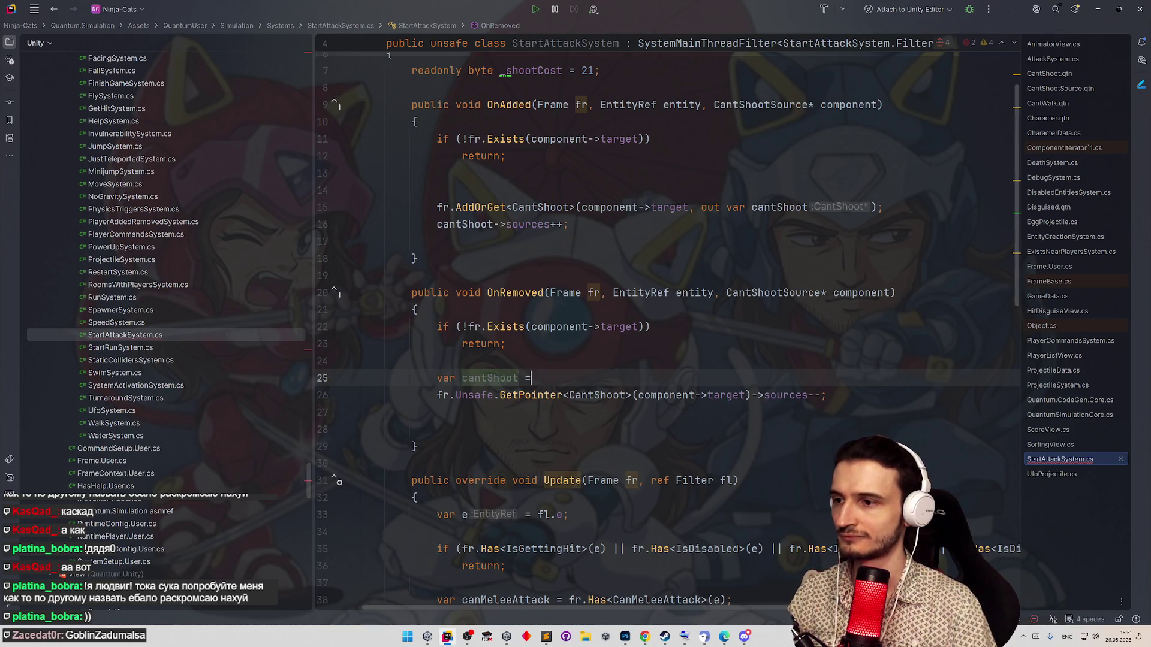
- Declare var cantShoot from the GetPointer<CantShoot> call and decrement cantShoot->sources on its own line
mouse_move(437, 395)
left_mouse_down()
mouse_move(754, 408)
mouse_move(754, 395)
left_mouse_up()
key("ctrl+c")
left_click(740, 377)
key("ctrl+v")
type(";")
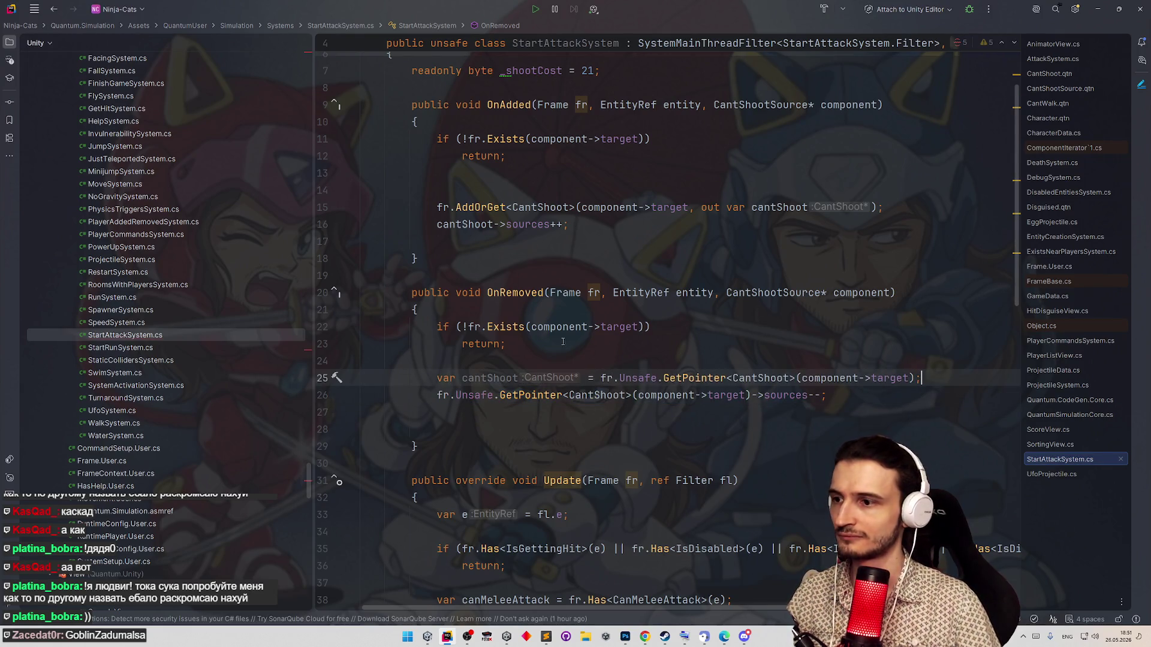
left_click_drag(437, 395, 789, 395)
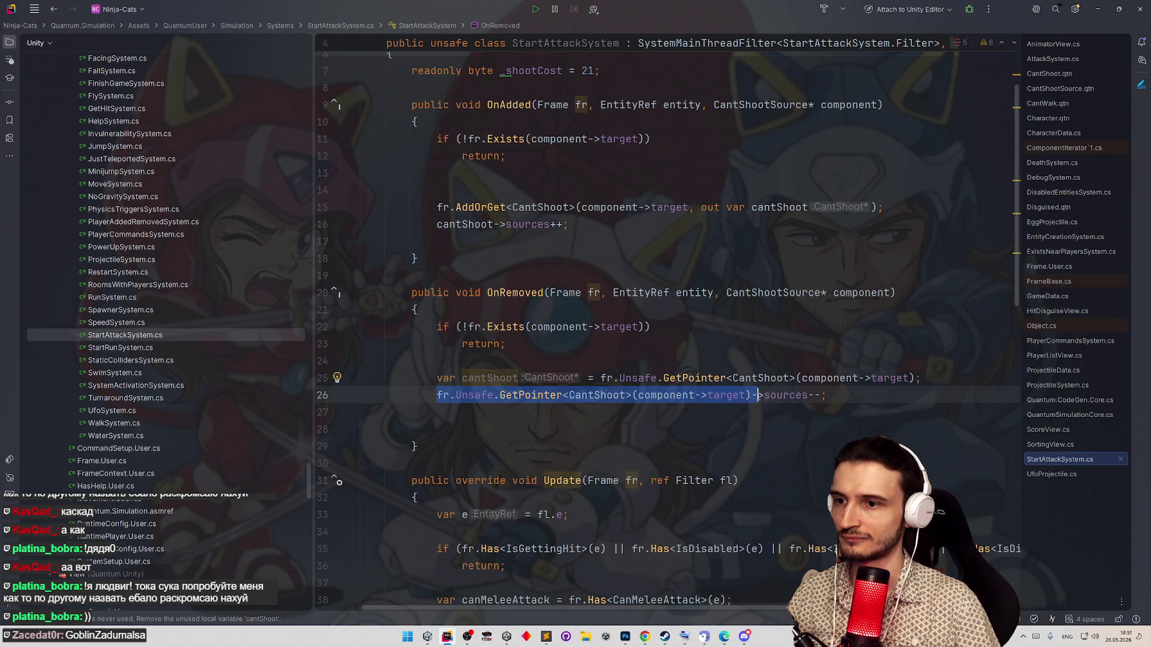
type("cantShoot-")
key("Down")
key("Down")
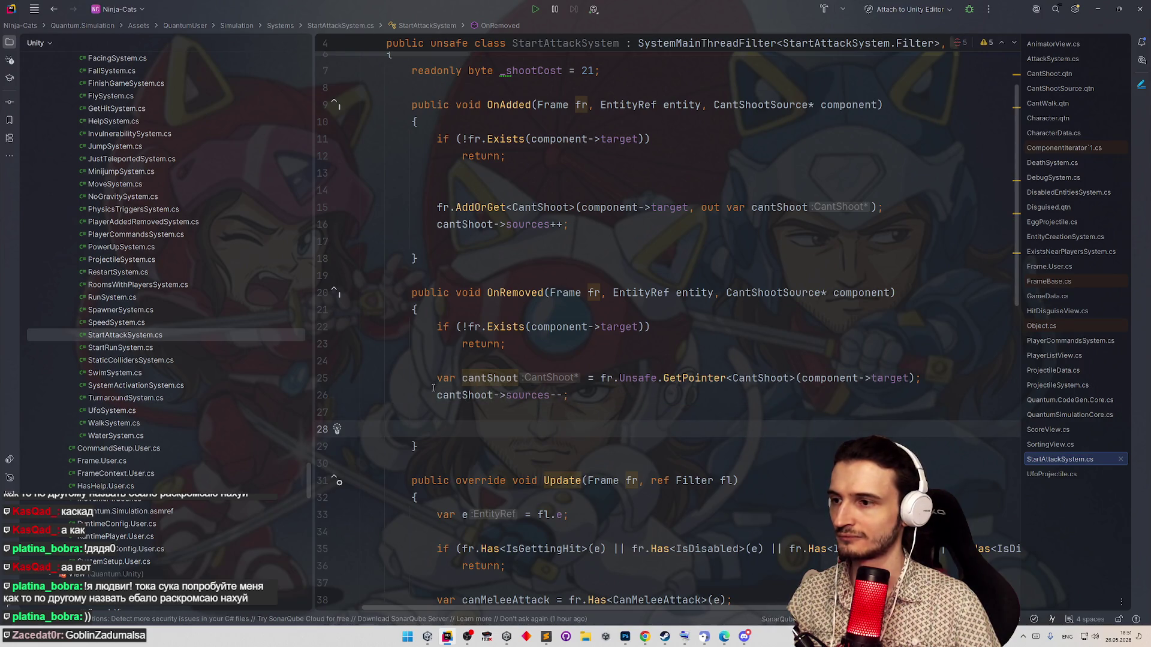
left_click(438, 392)
key("Return")
type("if (")
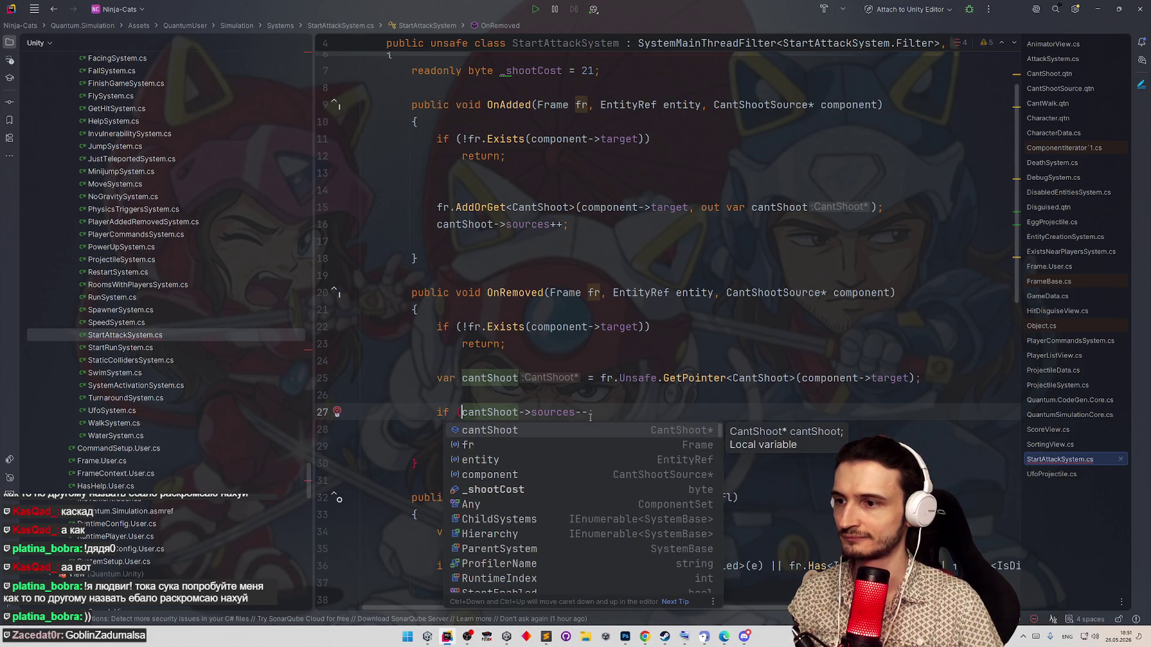
left_click(591, 413)
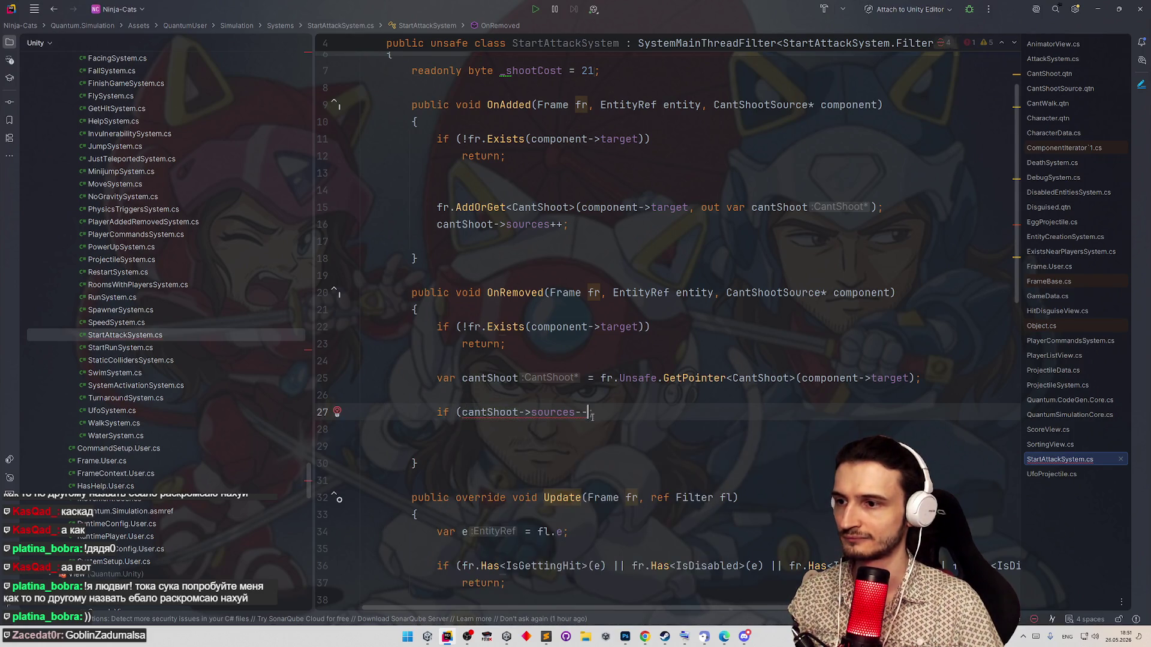
key("BackSpace")
key("BackSpace")
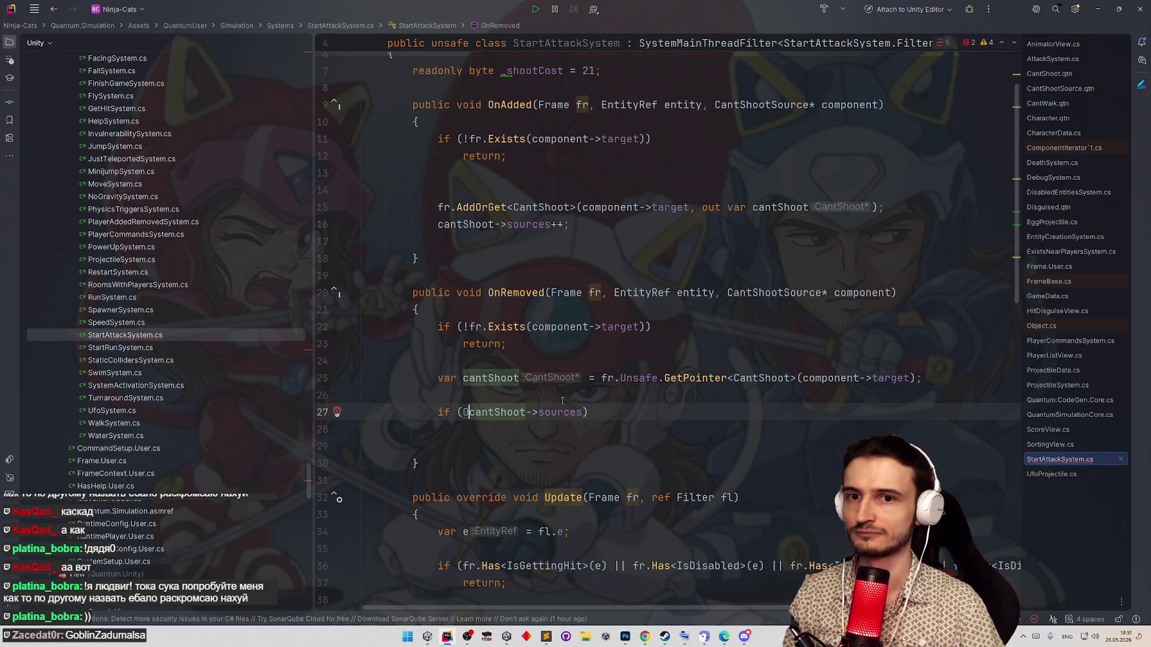
- Wrap the decrement as if (--cantShoot->sources <= 0) with an fr.Remove call in its body
key("End")
key("Return")
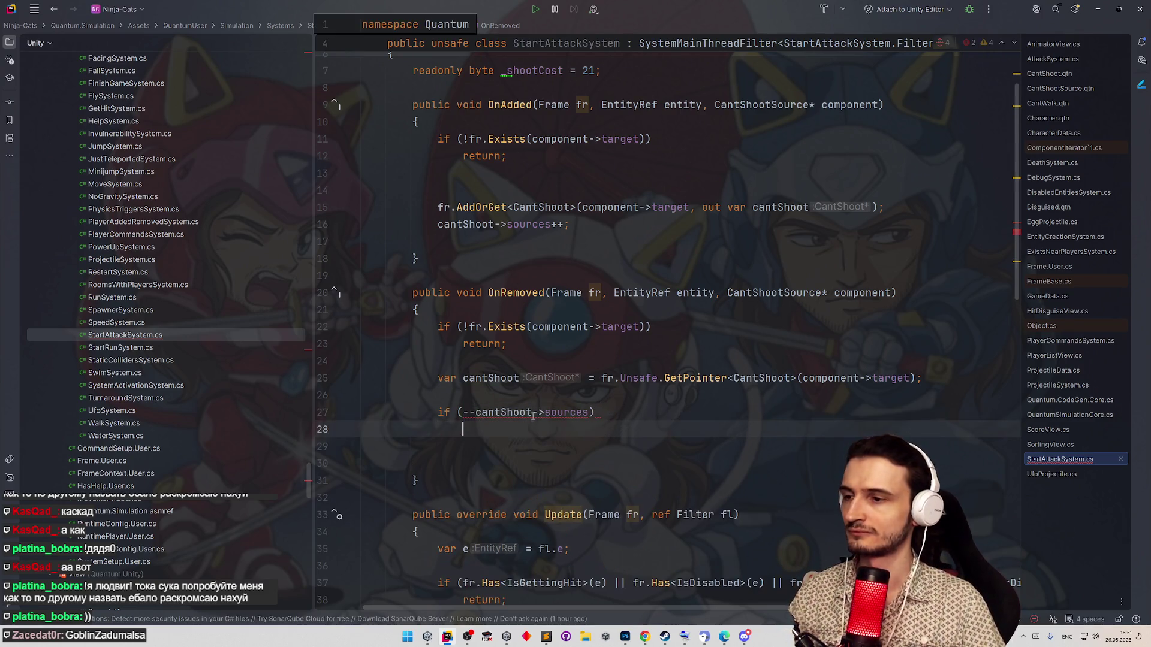
mouse_move(558, 412)
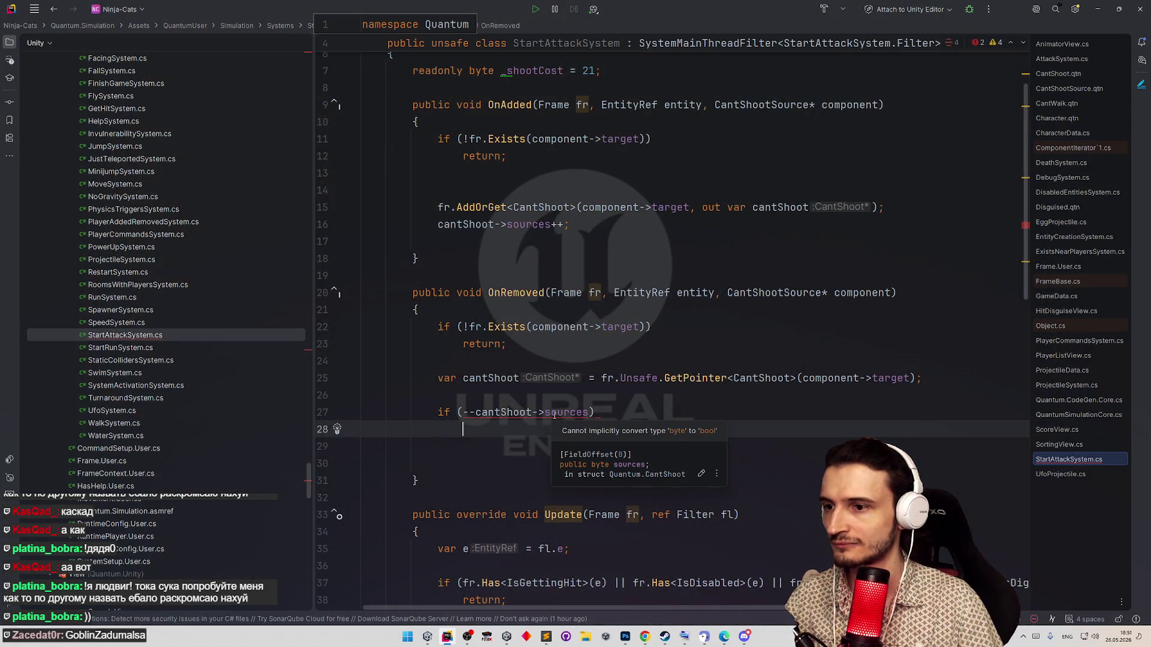
left_click(581, 411)
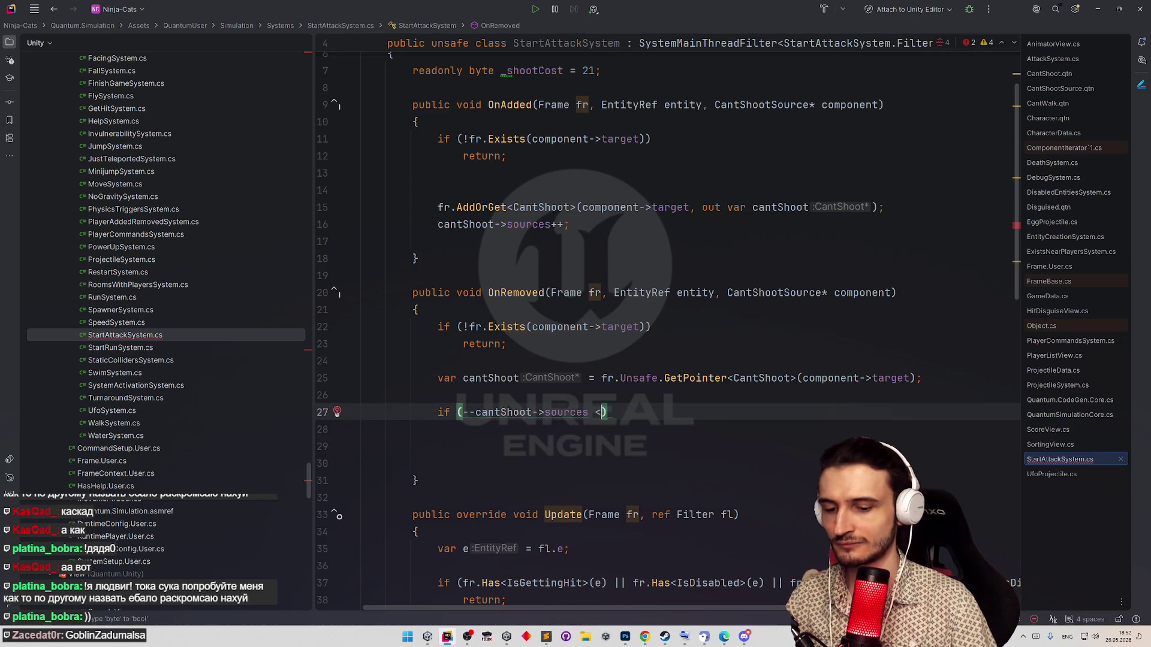
type("=0")
key("Return")
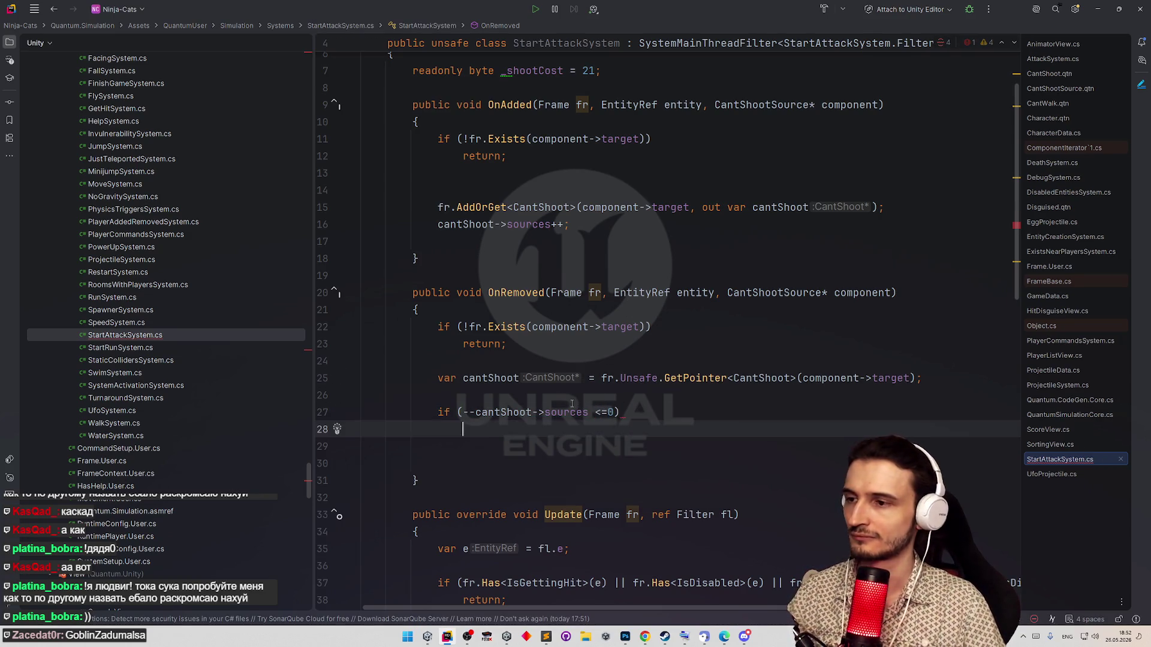
type("fr.re")
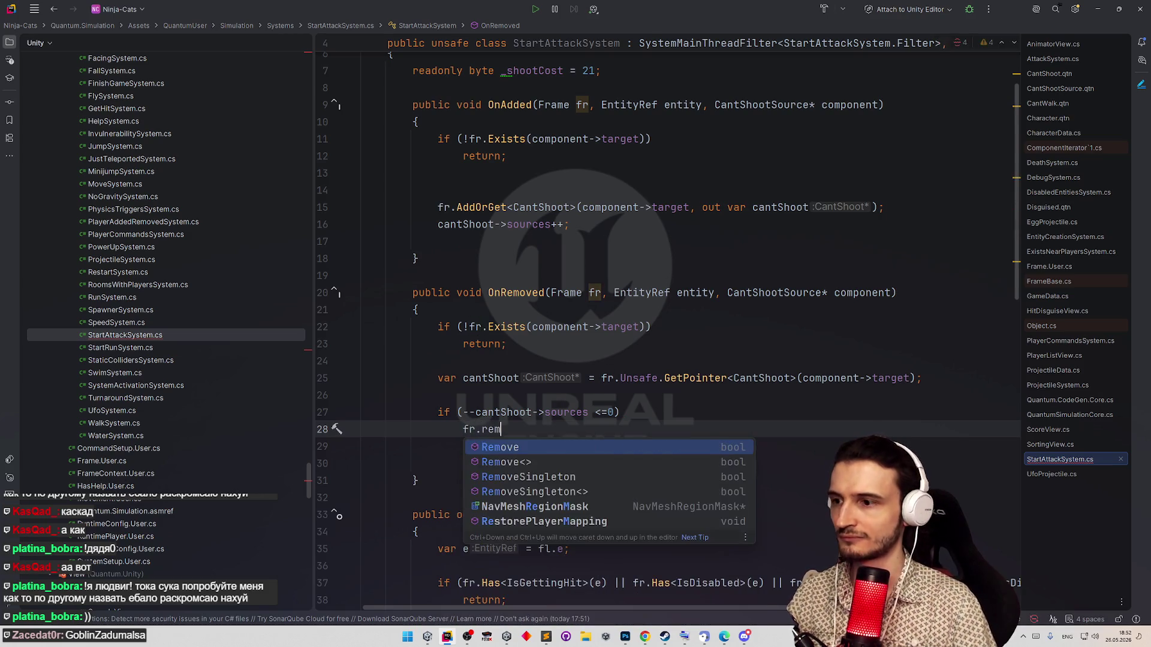
type("m")
key("Up")
key("Return")
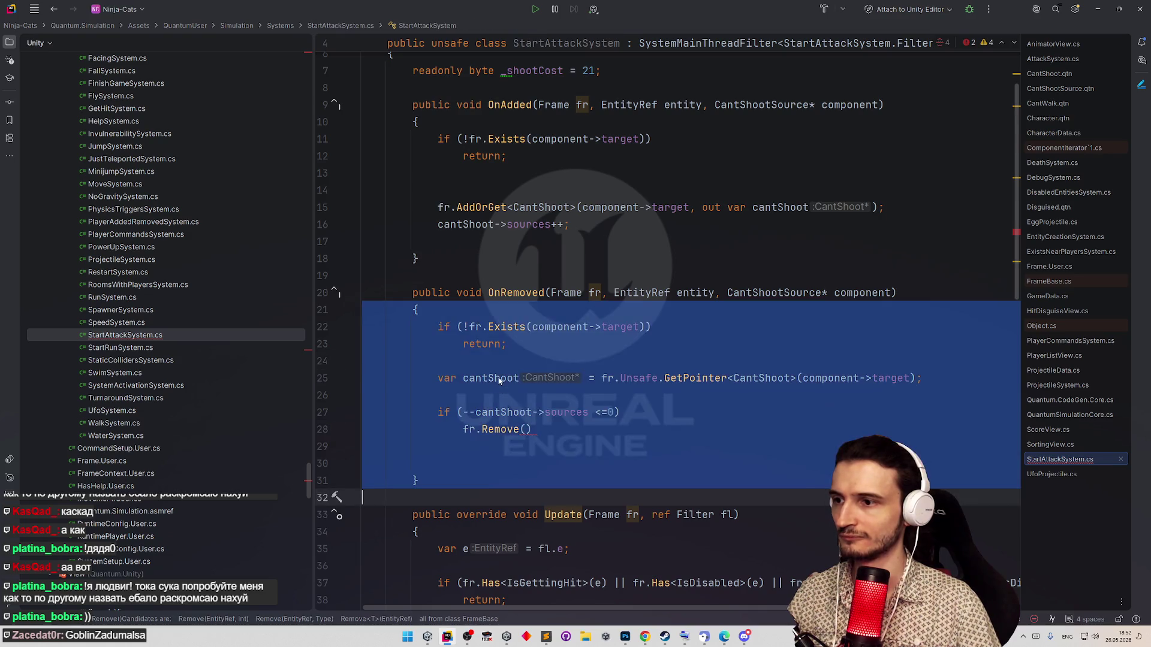
type("cantShoot")
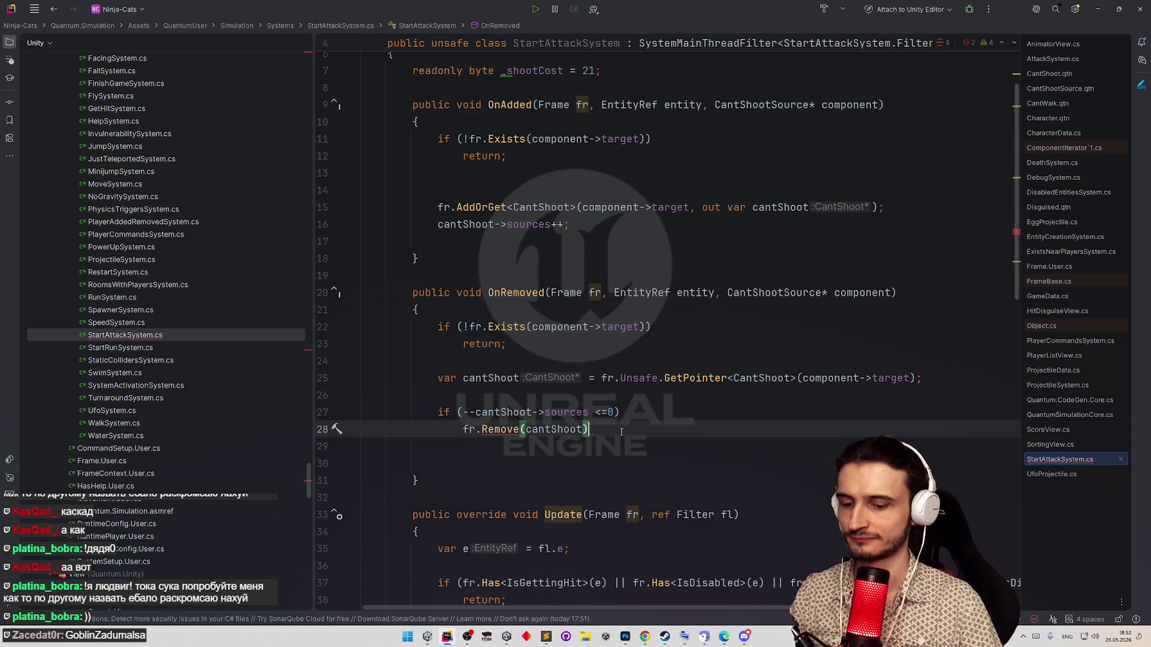
left_click(590, 395)
- Make the body read fr.Remove<CantShoot>(component->target), dropping the stray cantShoot argument
left_click_drag(802, 378, 913, 378)
key("ctrl+c")
left_click(527, 429)
key("ctrl+v")
type(",")
left_click(572, 344)
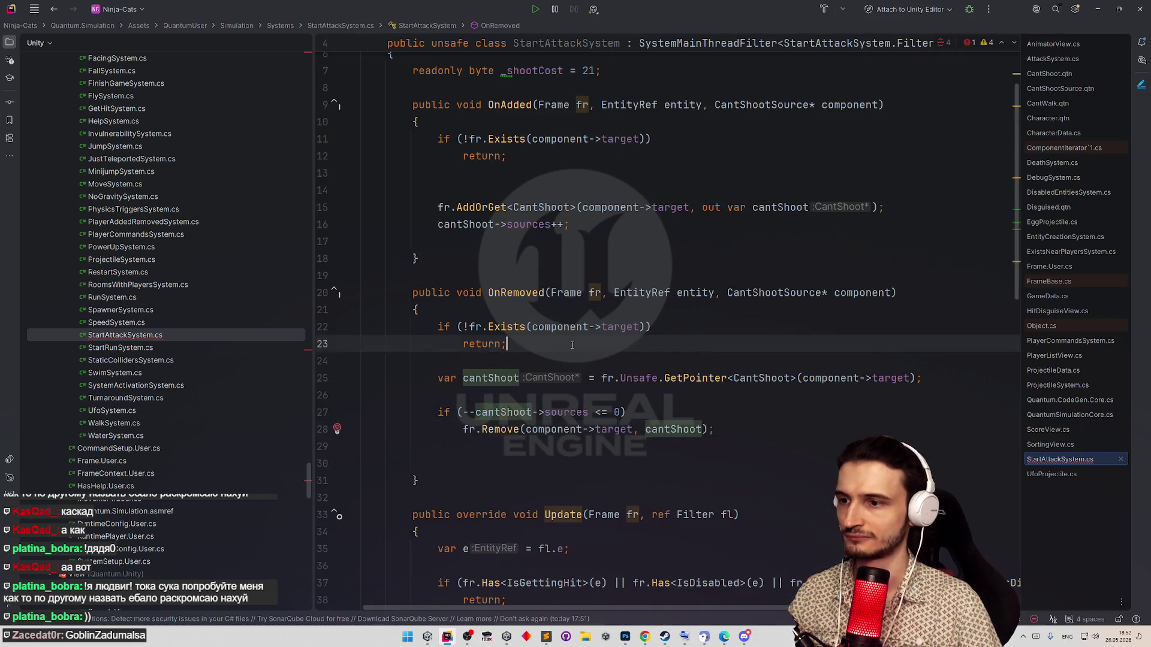
double_click(657, 429)
key("BackSpace")
key("BackSpace")
key("BackSpace")
left_click(517, 430)
mouse_move(551, 378)
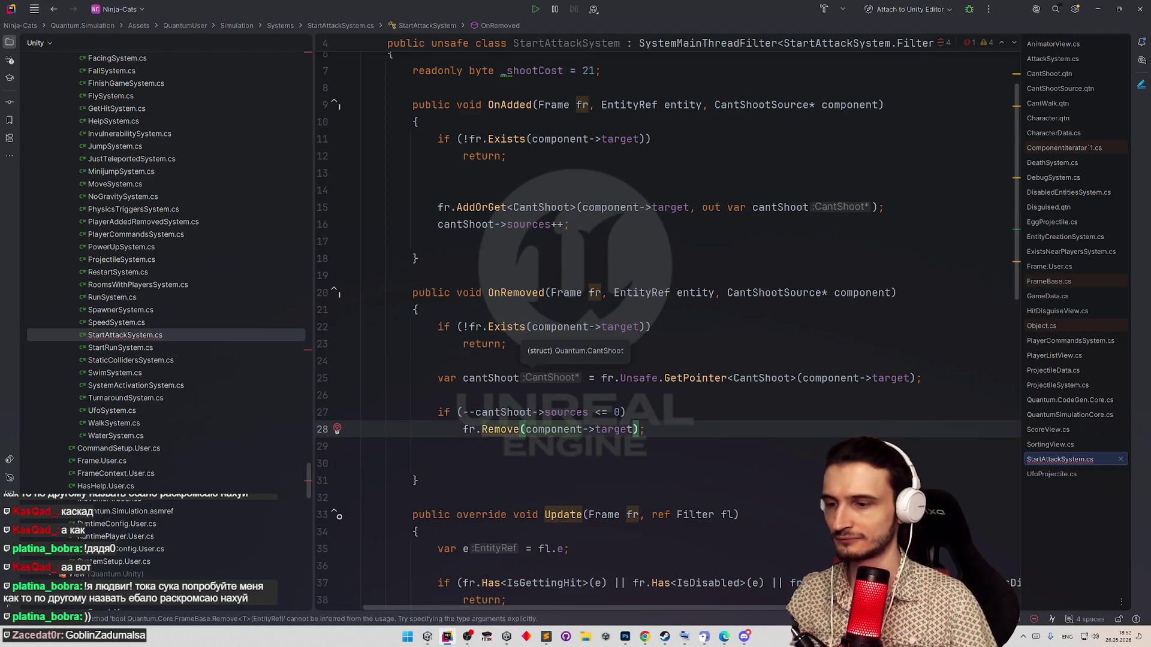
type("<CantShoot>")
key("Return")
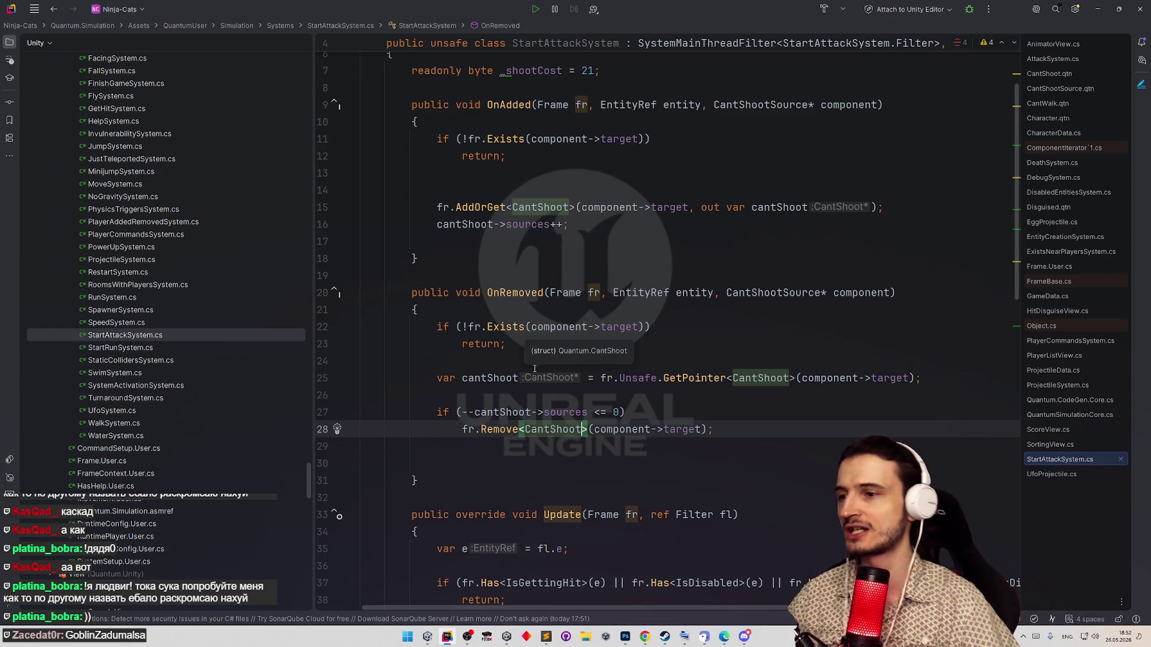
- Delete the trailing blank lines in OnRemoved and minimize Rider to return to Unity
left_click(722, 322)
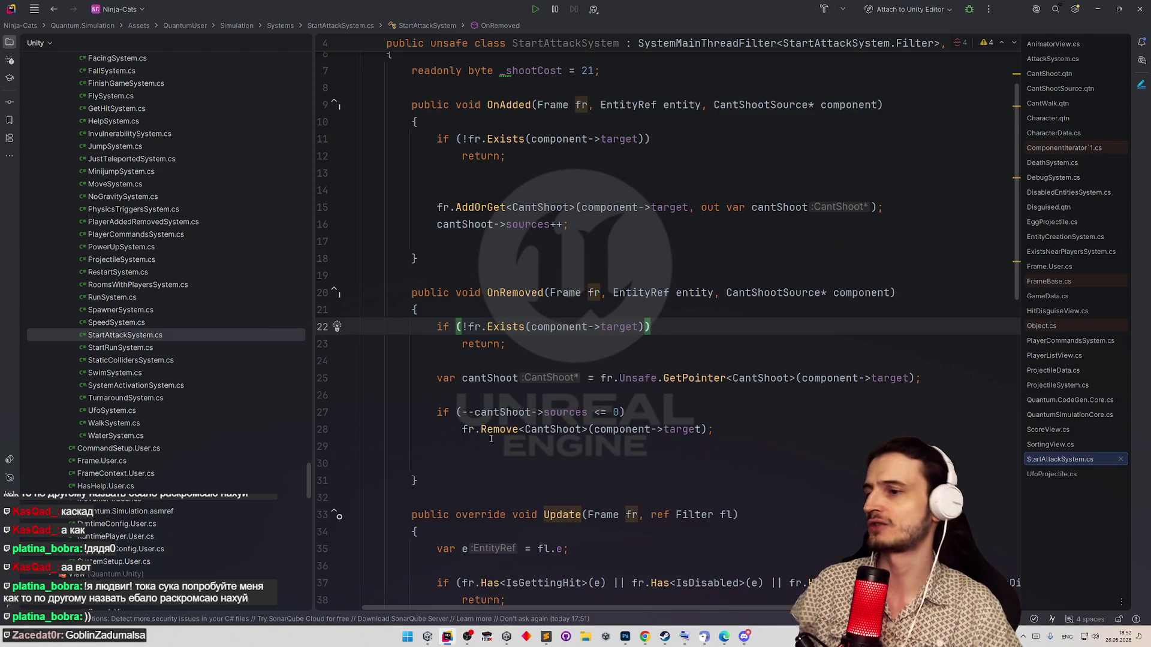
left_click(719, 463)
key("BackSpace")
key("BackSpace")
left_click(719, 343)
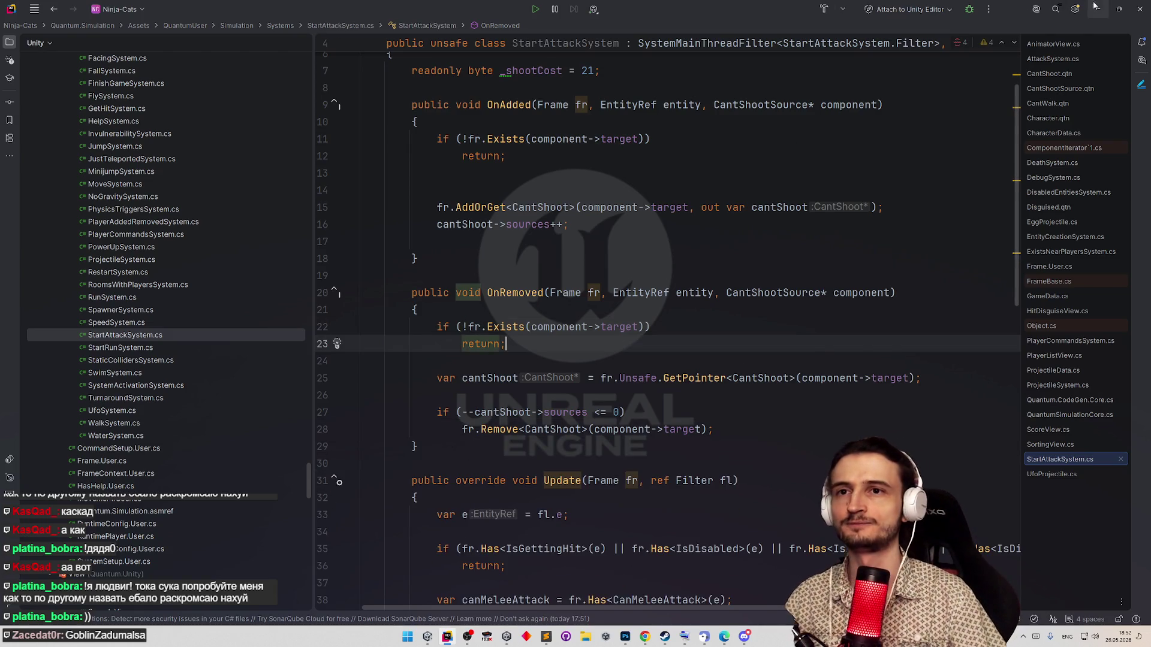
left_click(1093, 9)
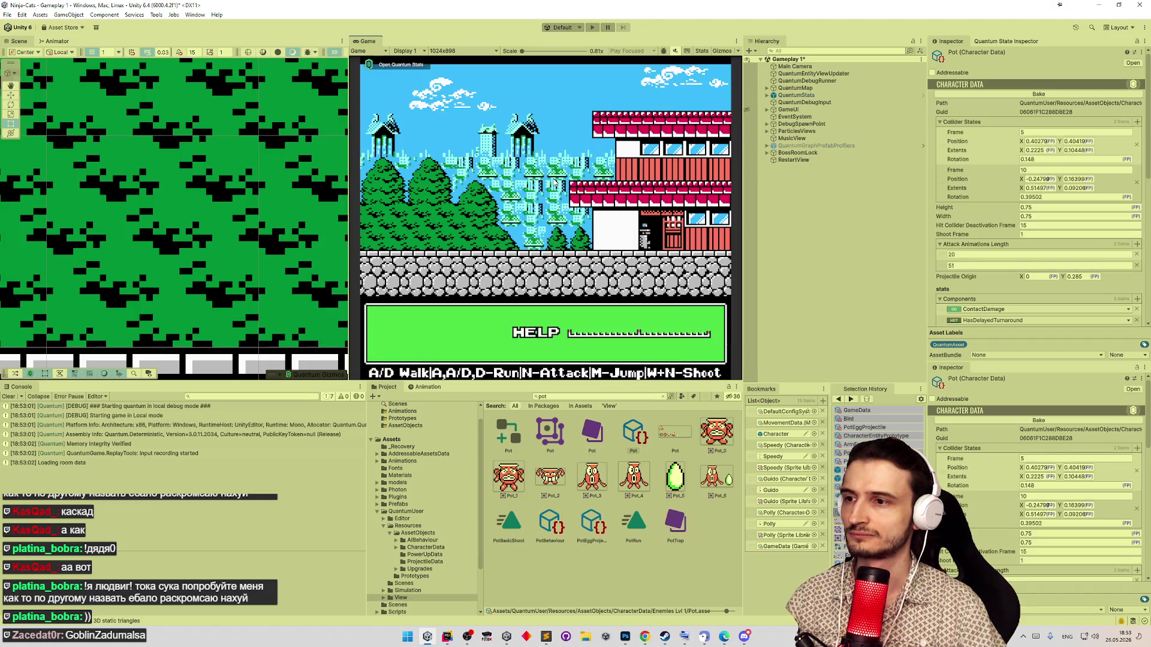
- Maximize the Game view, walk and jump Peregon to the right, then restore the editor layout
key("shift+space")
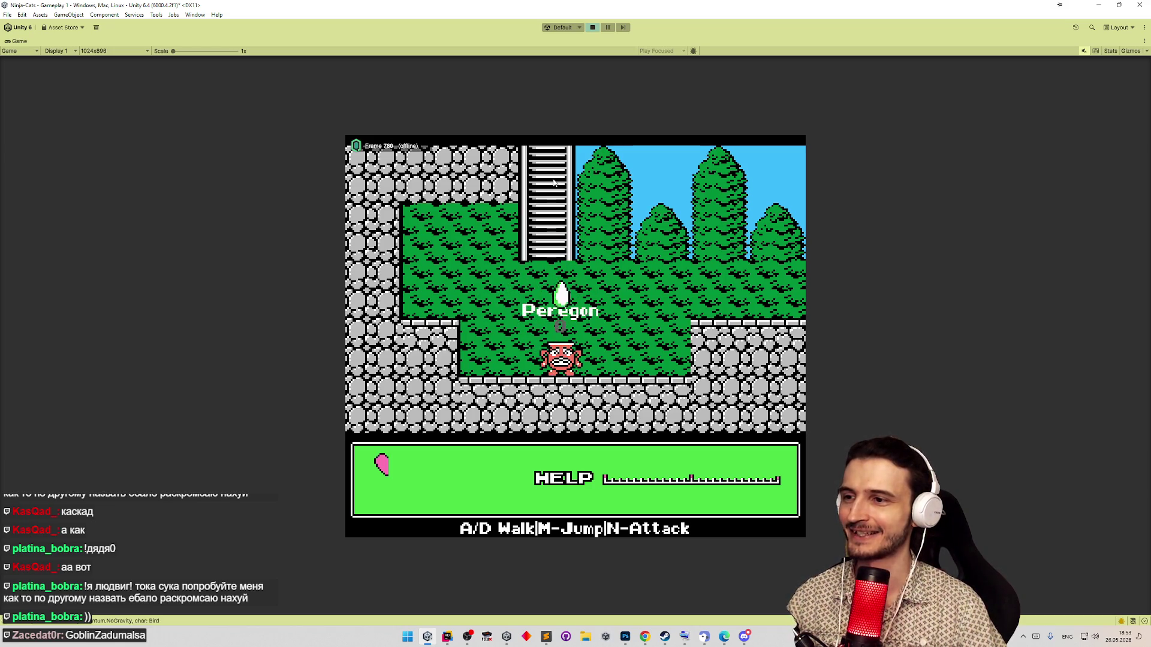
key("d")
key("m")
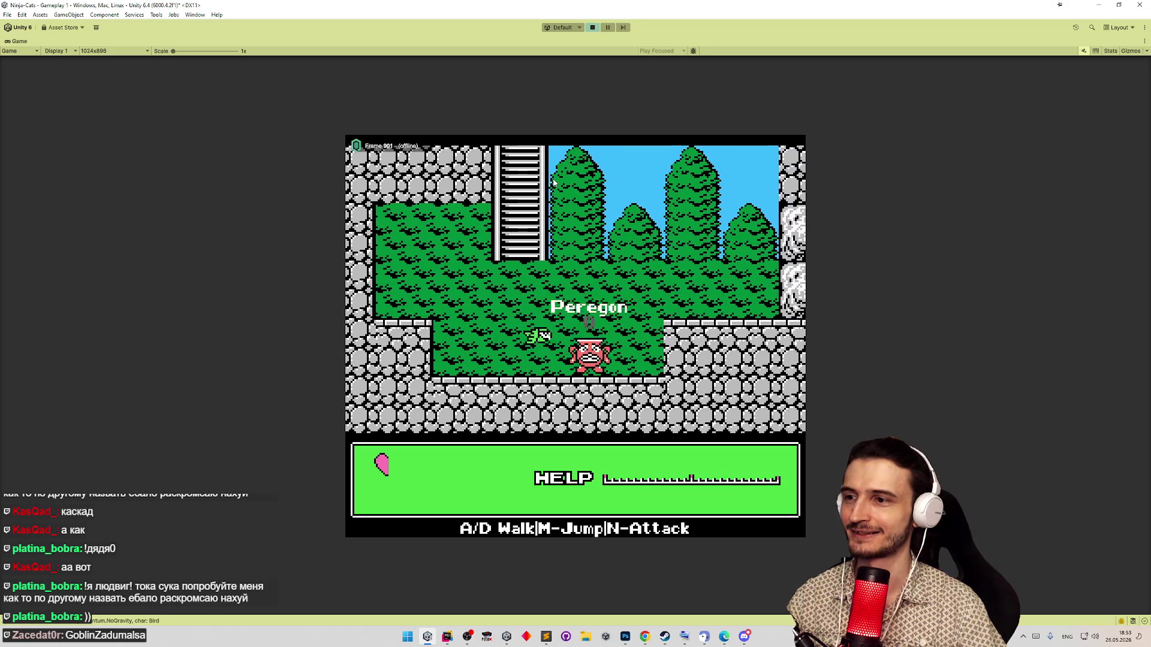
key("d")
key("shift+space")
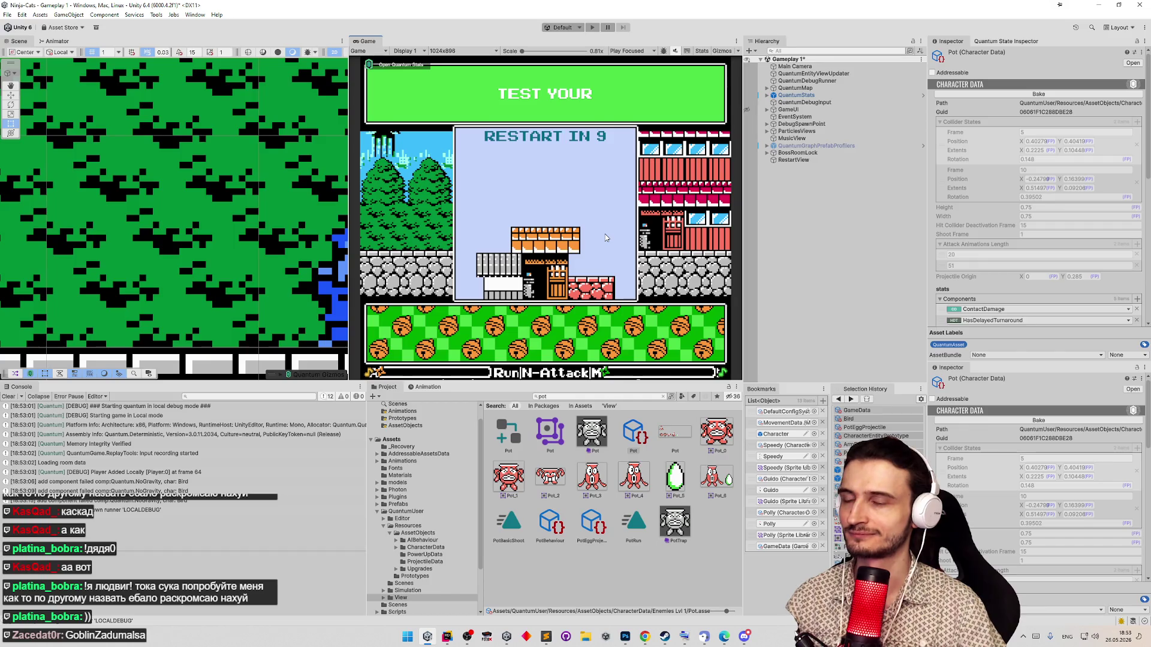
- Restart the run, attack the policemen and jump Peregon right up onto the higher ledge
key("r")
key("a")
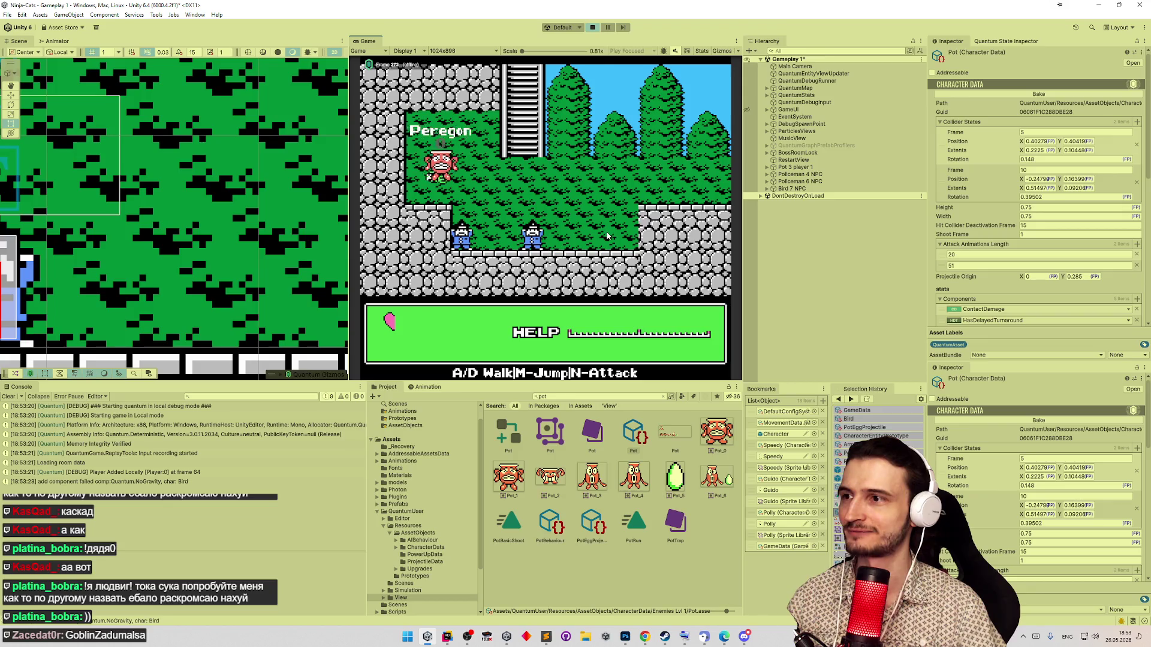
key("n")
key("d")
key("m")
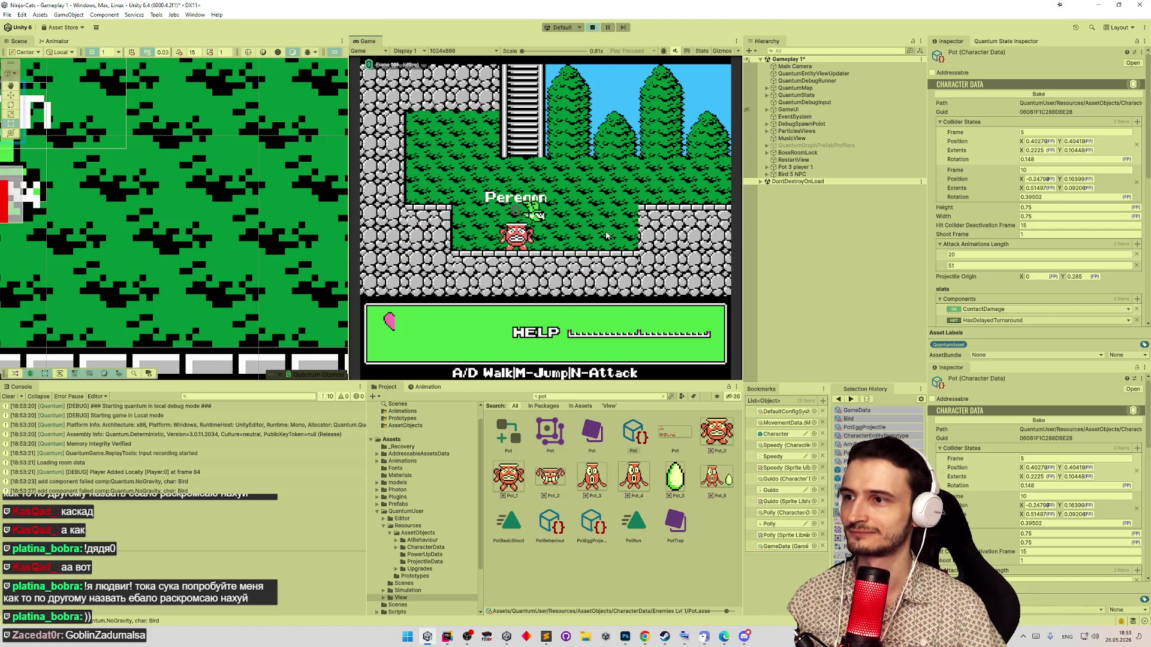
key("d")
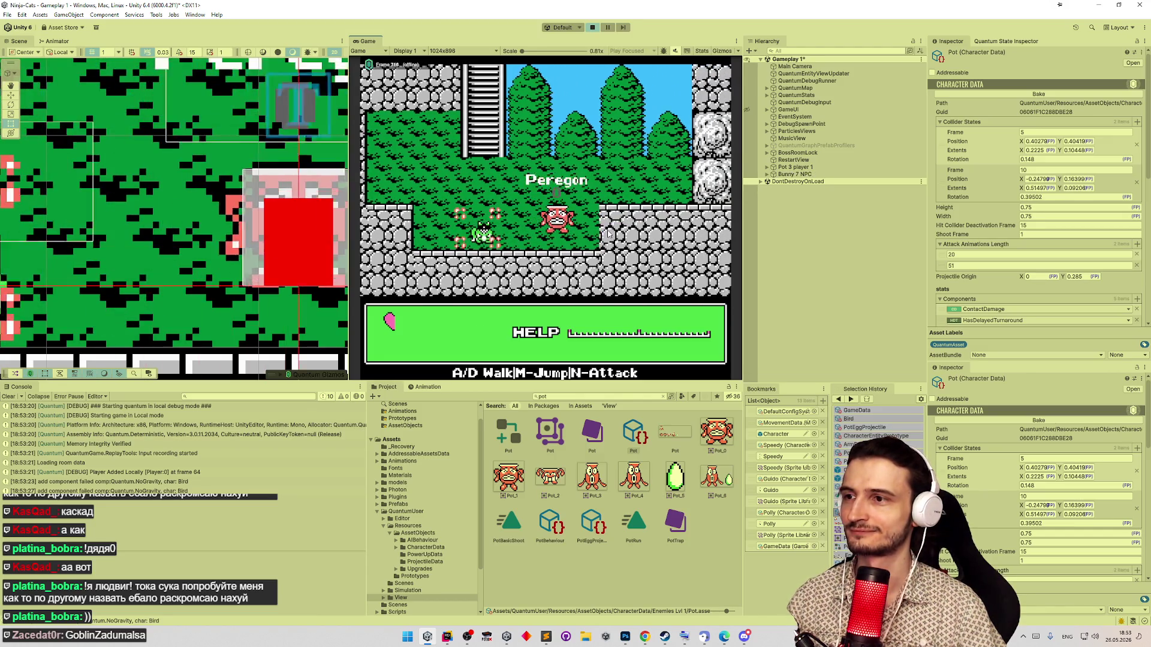
key("d")
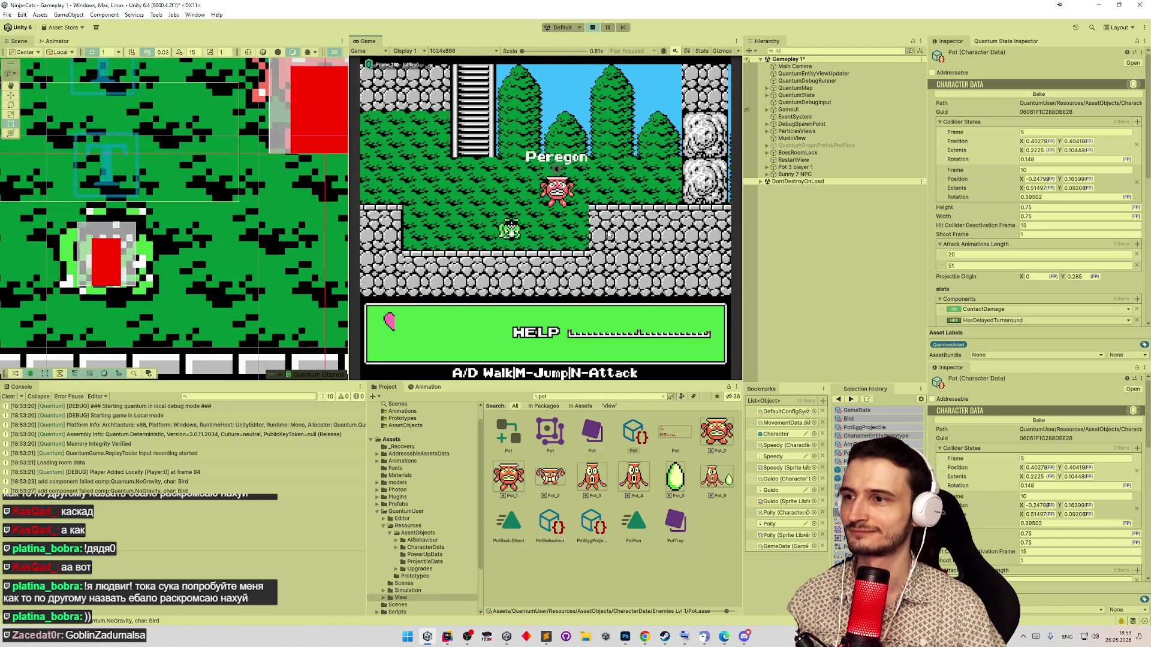
key("m")
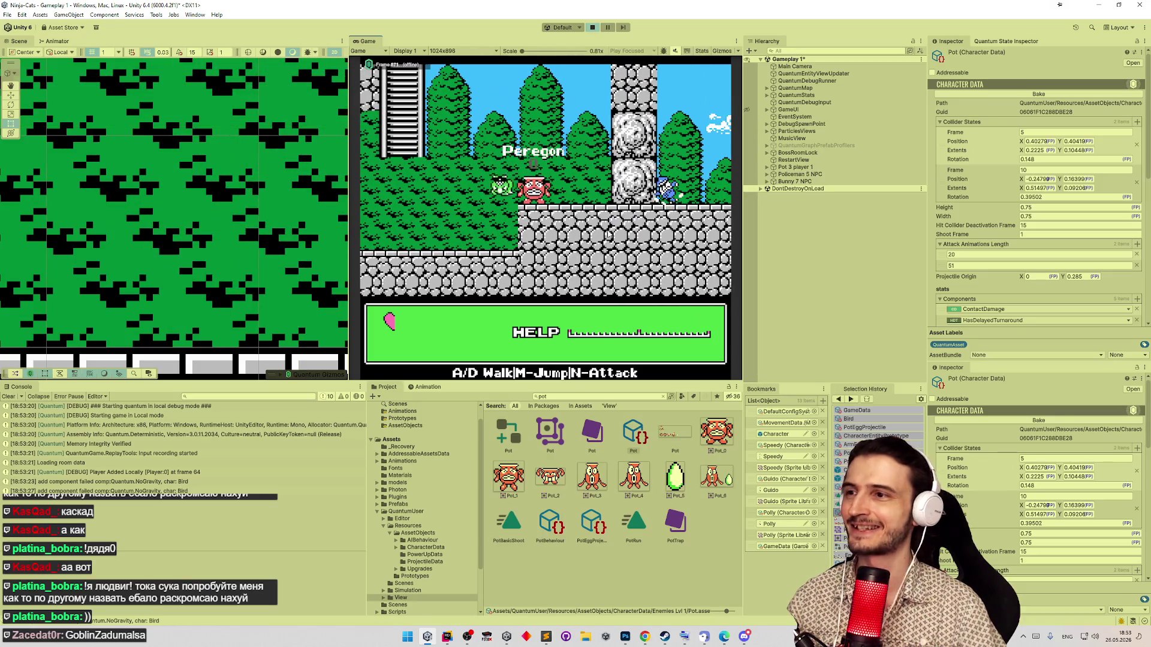
key("d")
key("m")
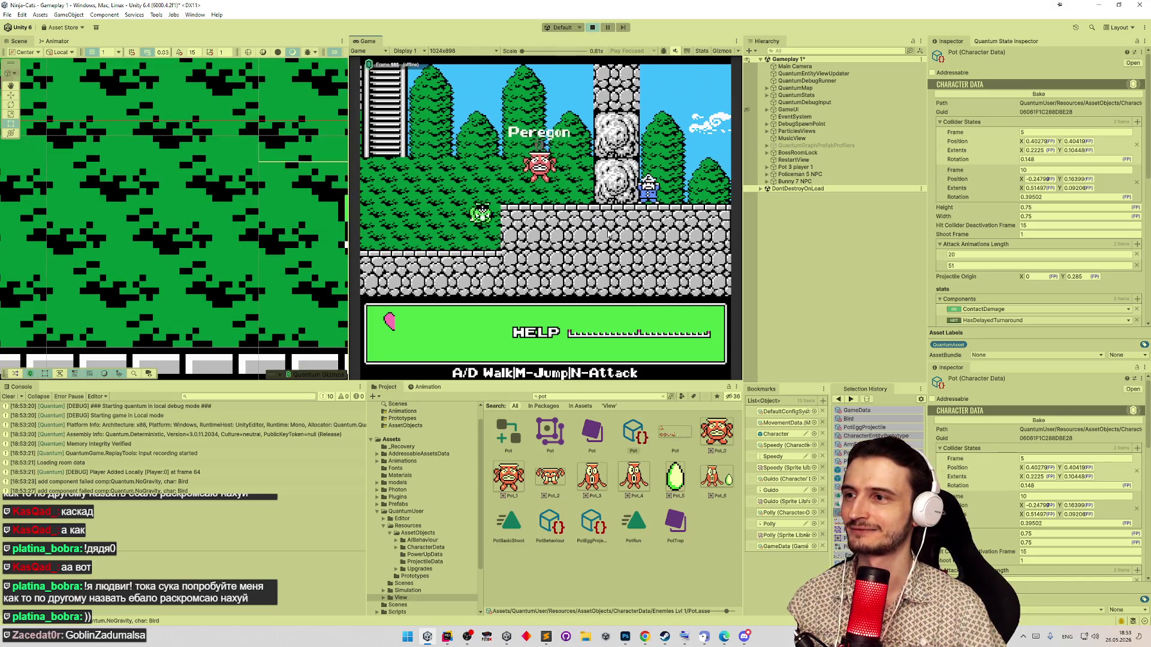
key("n")
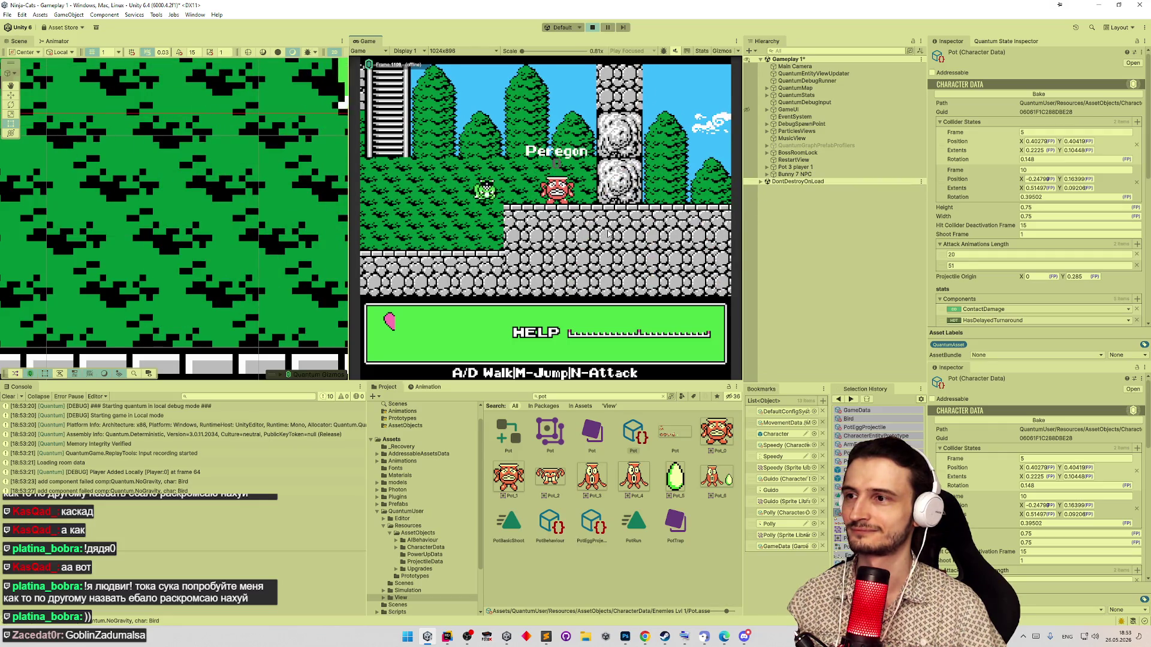
- Walk and jump Peregon back left and attack to defeat the frog enemy
key("a")
key("m")
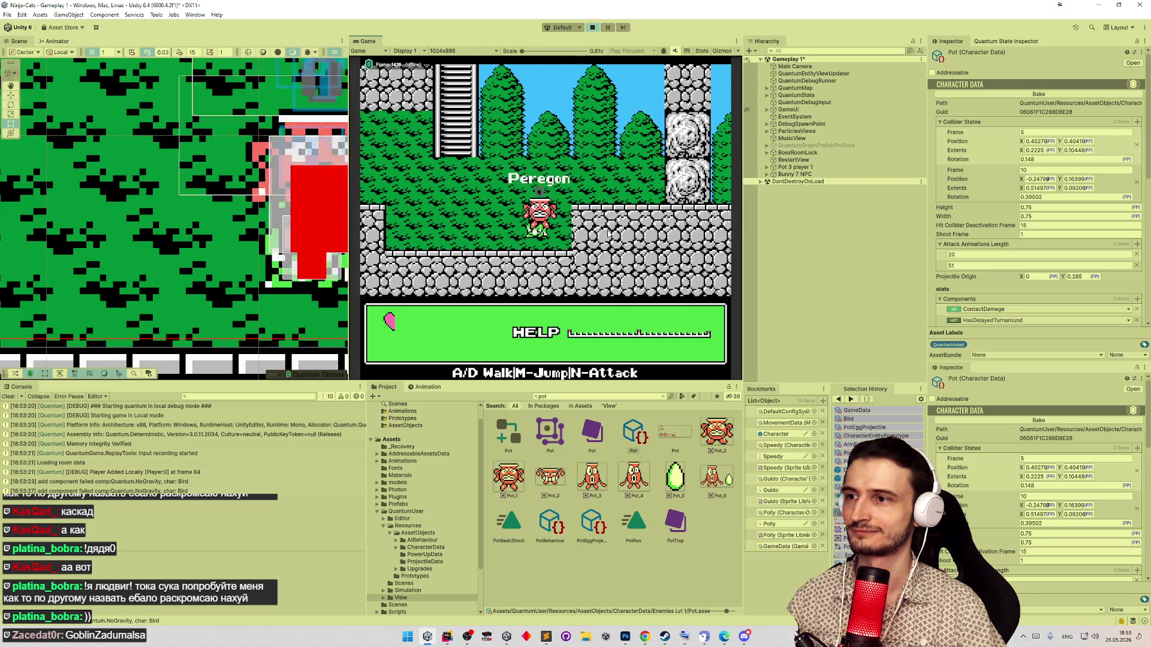
key("a")
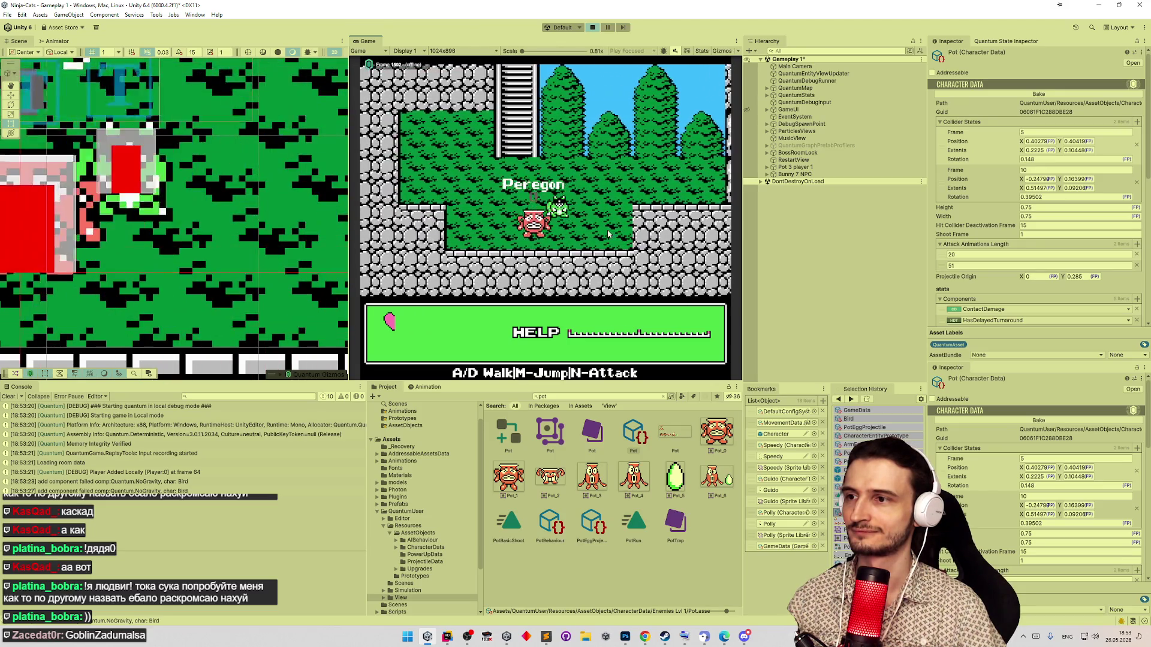
key("a")
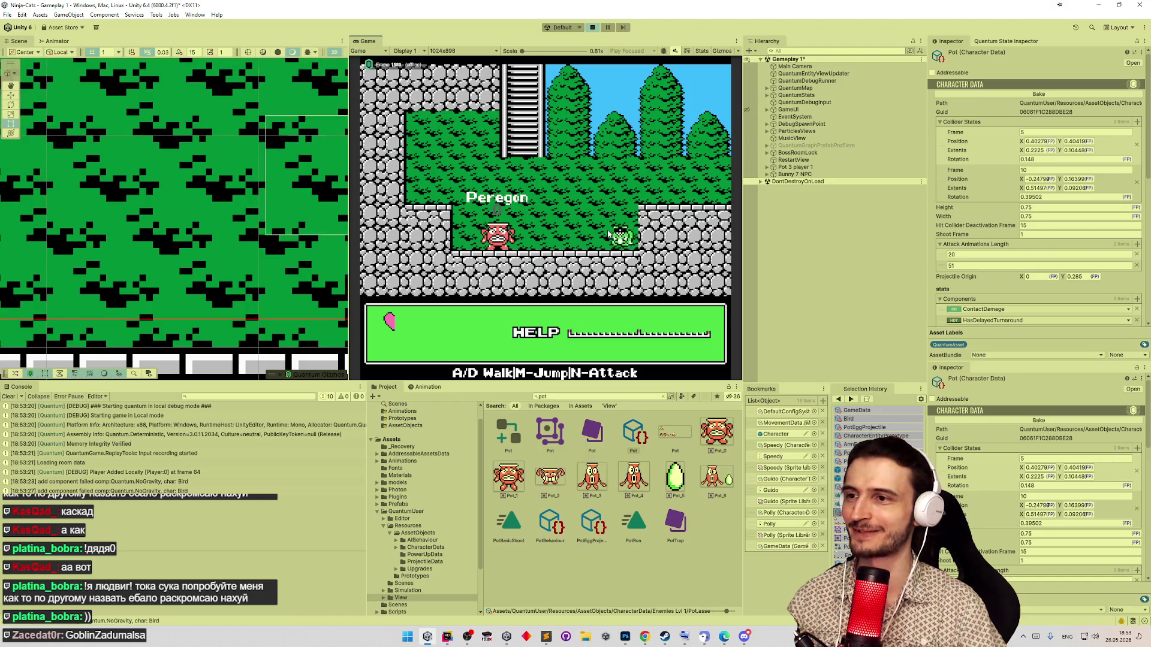
key("n")
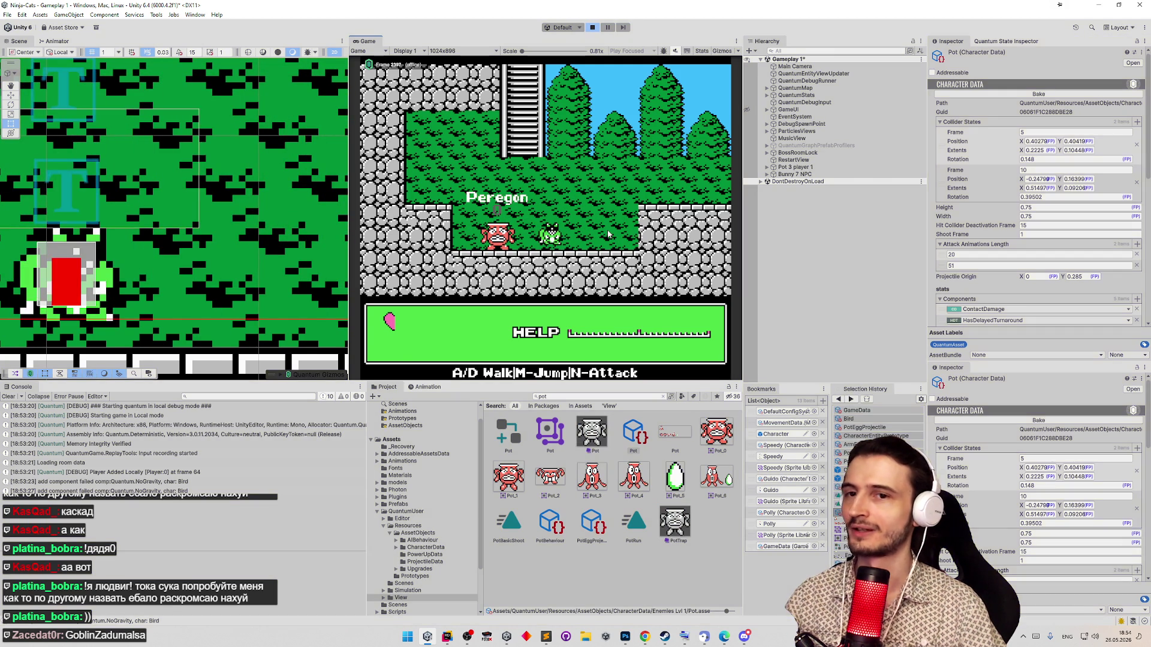
- Clear the Unity console log and switch to Rider with StartAttackSystem.cs
left_click(10, 397)
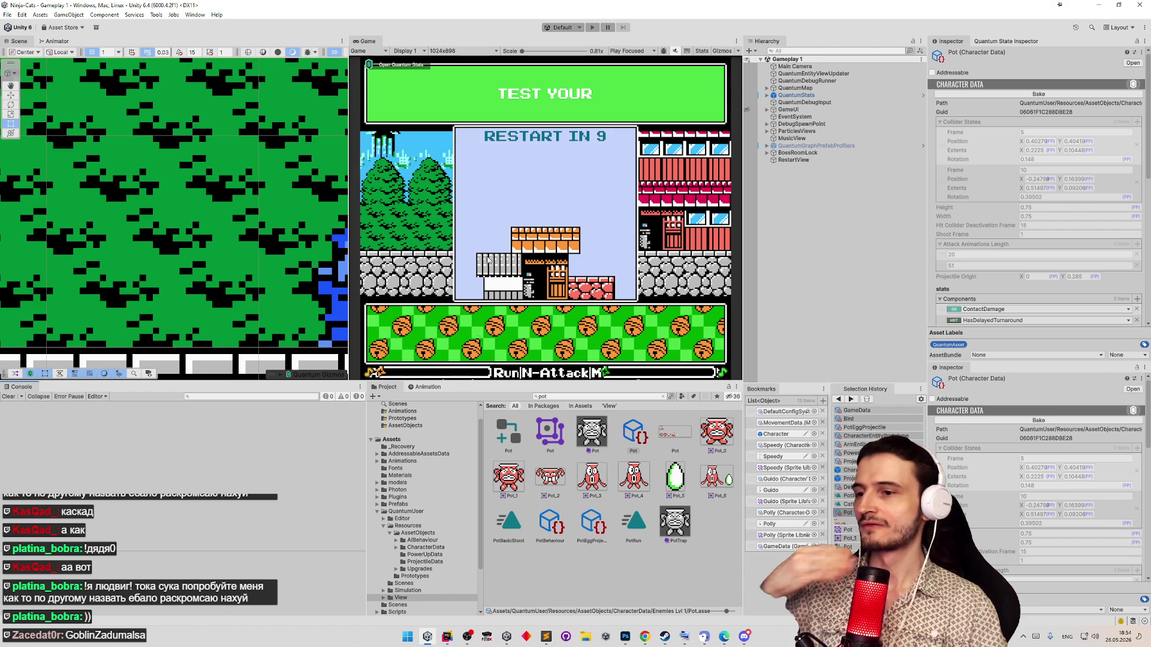
left_click(447, 638)
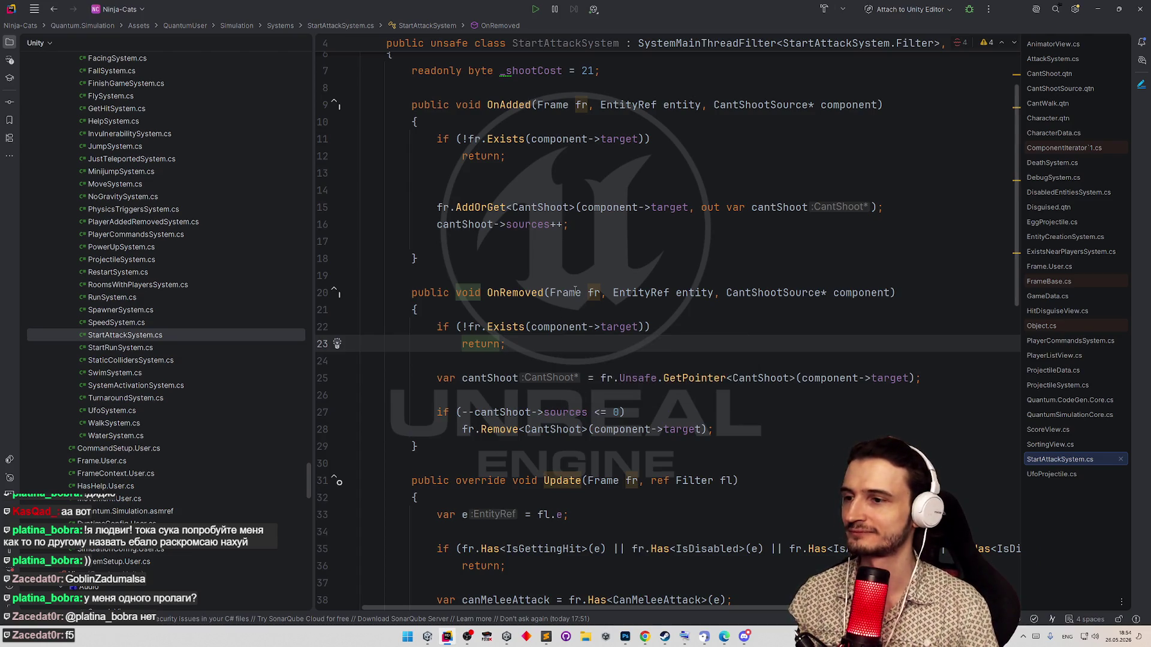
- Review the todo list in Sublime Text, put it away and bring Unity back to the front
left_click(546, 637)
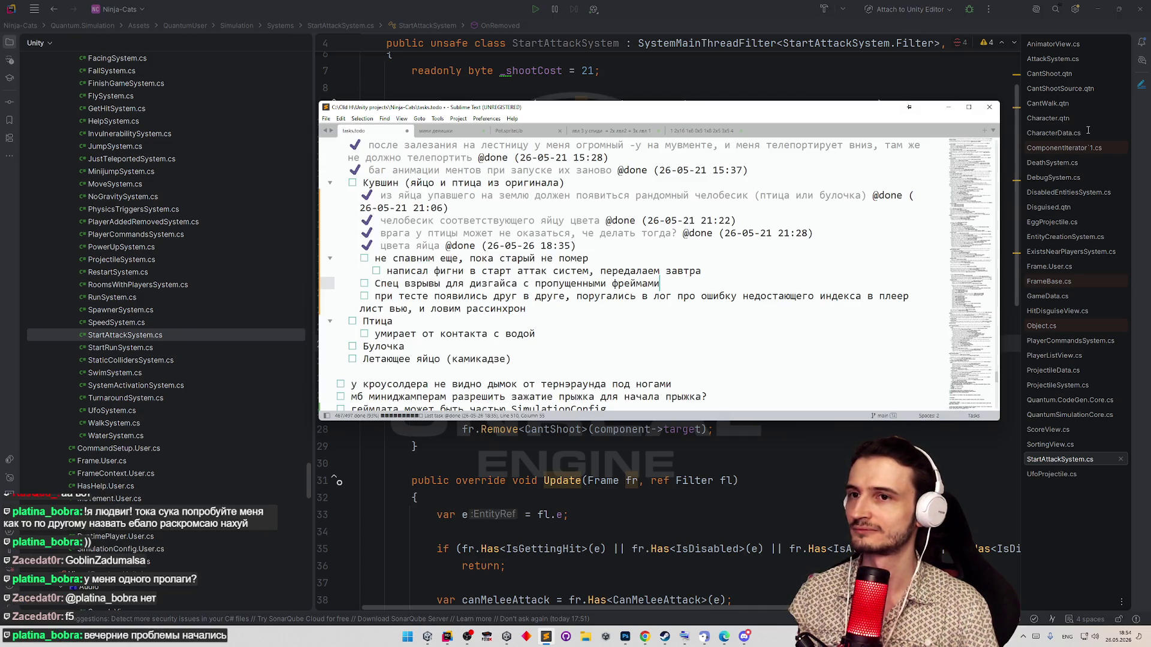
left_click(952, 108)
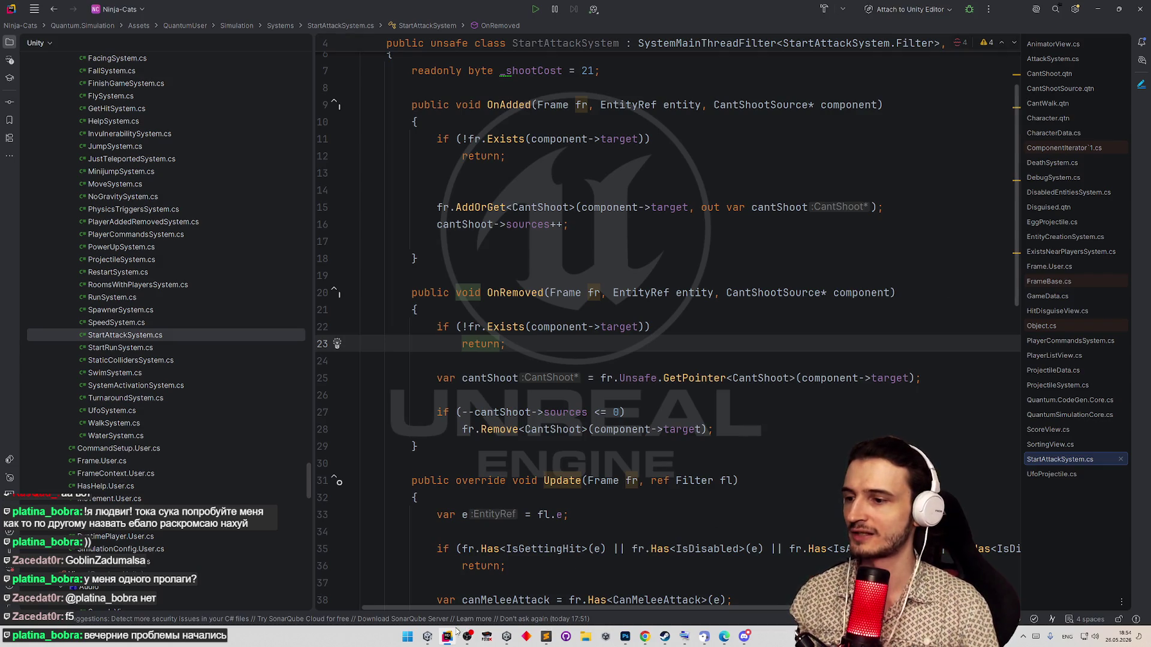
left_click(426, 636)
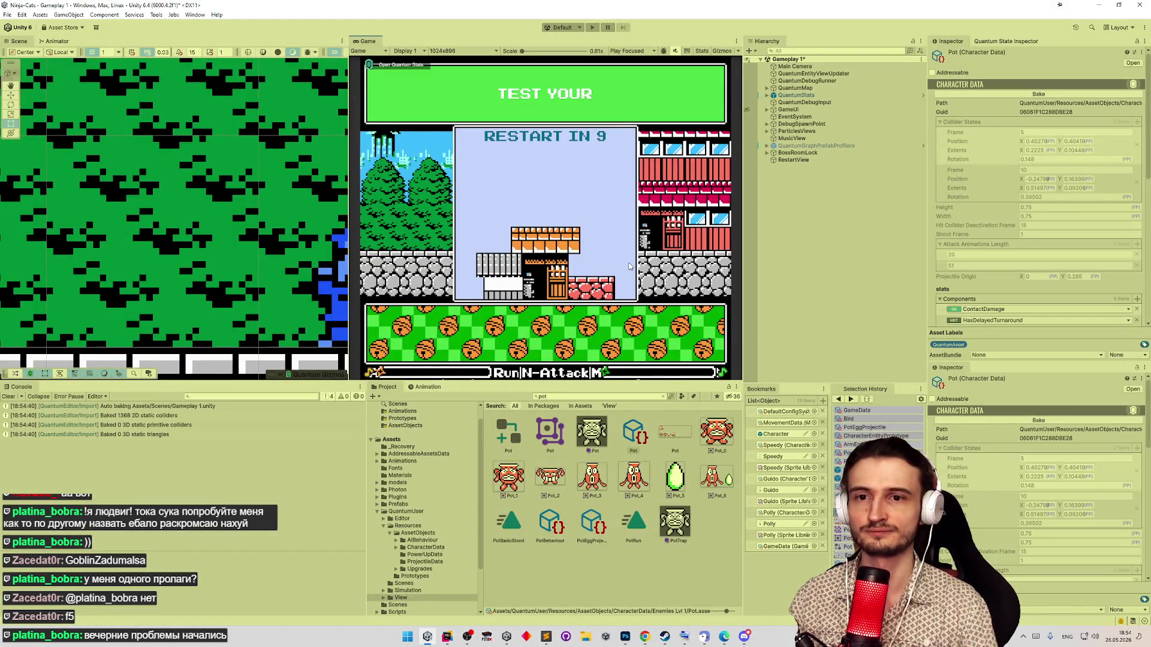
- Resume in a maximized Game view, pick a permanent upgrade, climb the ladder and fire projectiles both ways
key("shift+space")
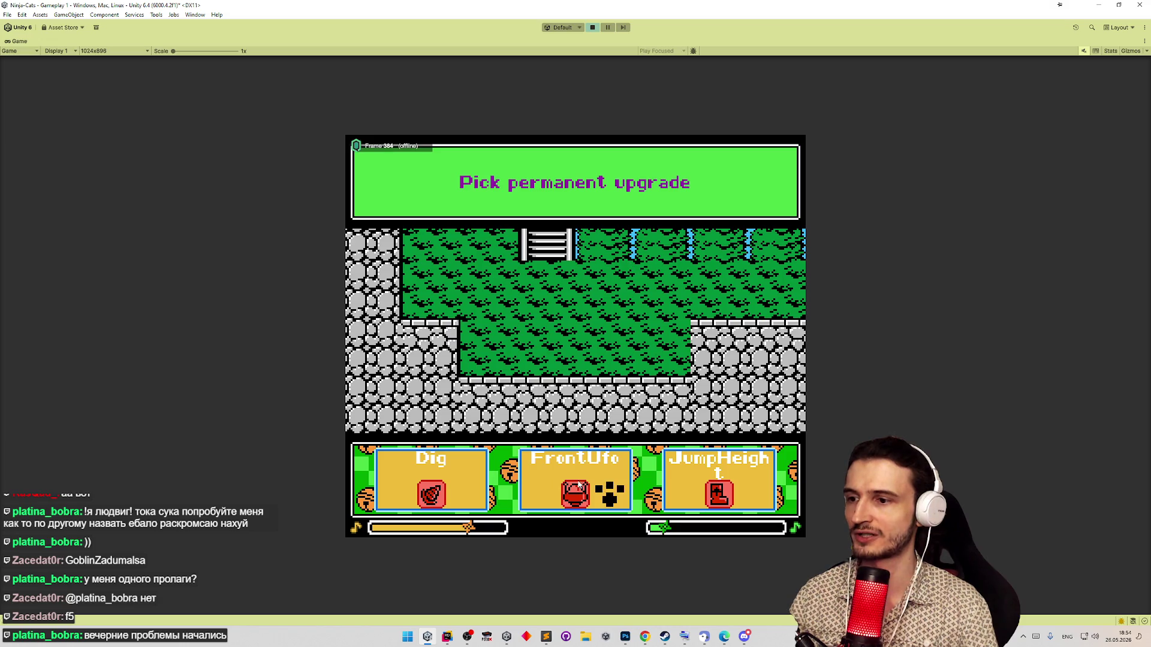
left_click(565, 485)
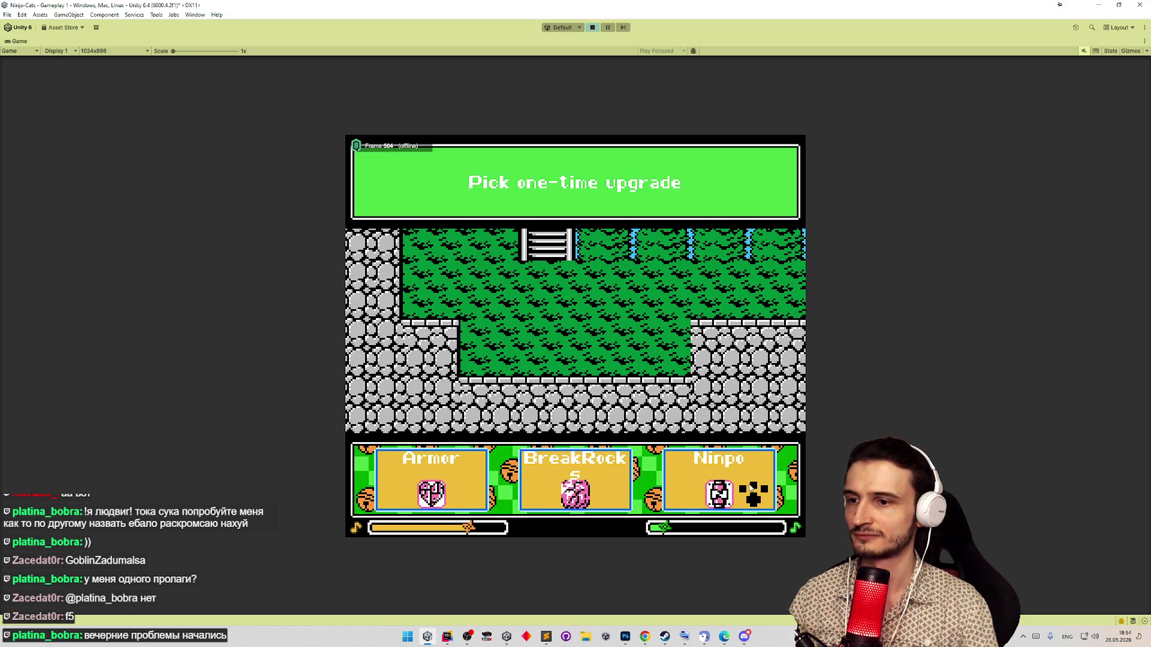
key("Return")
key("d")
key("w")
key("w")
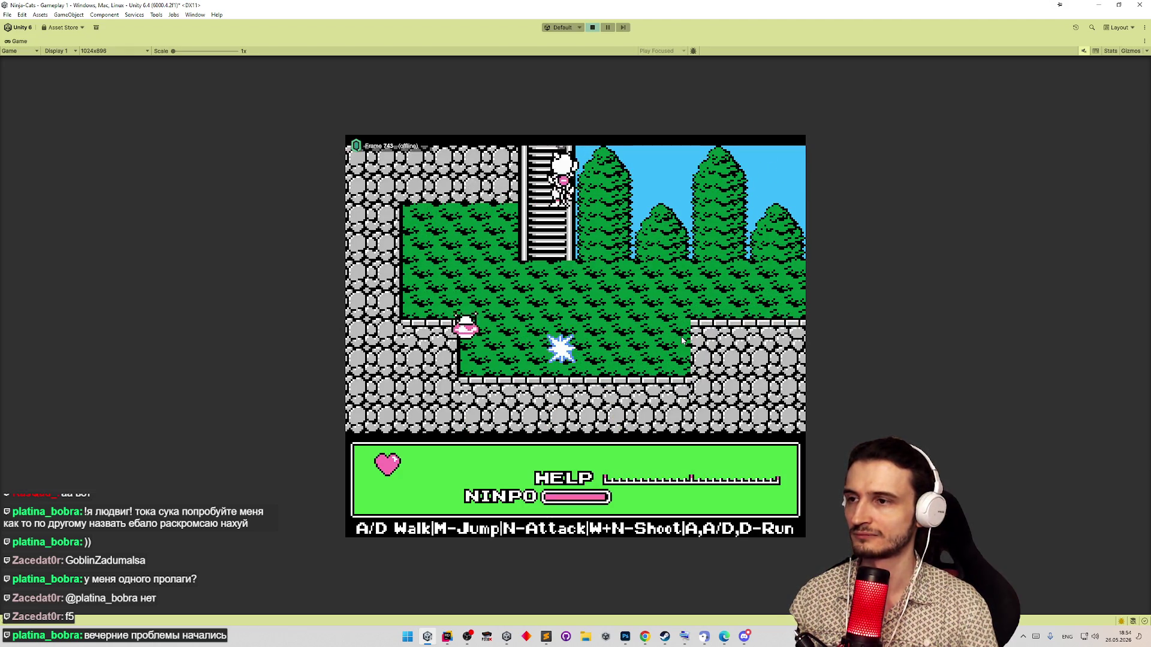
key("n")
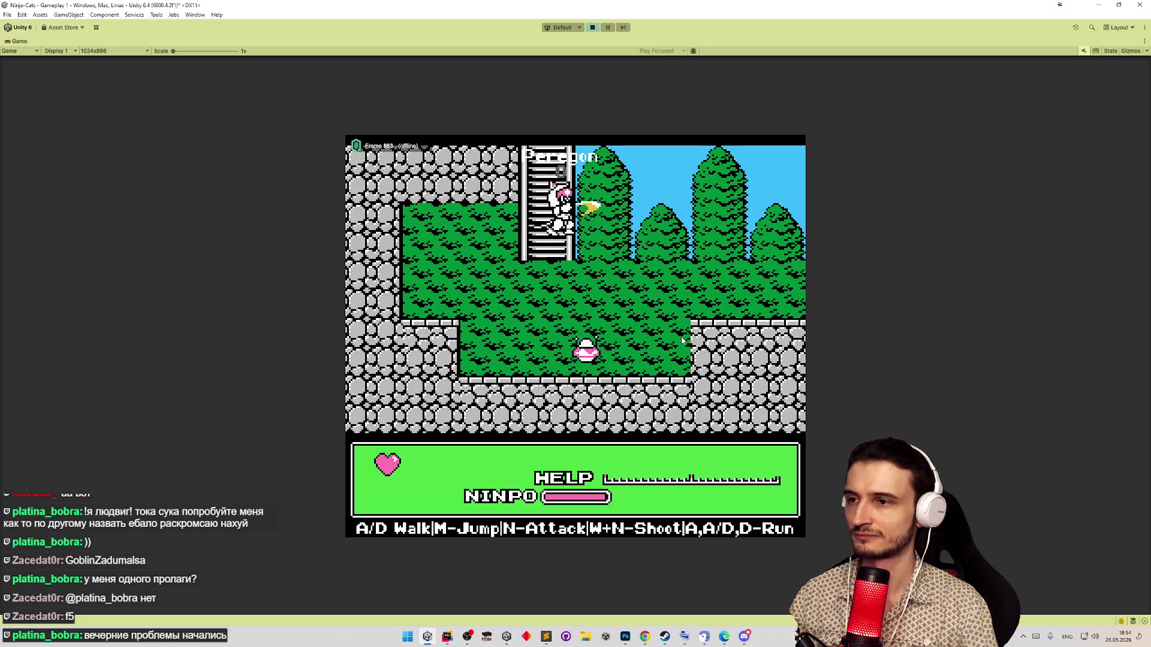
key("w")
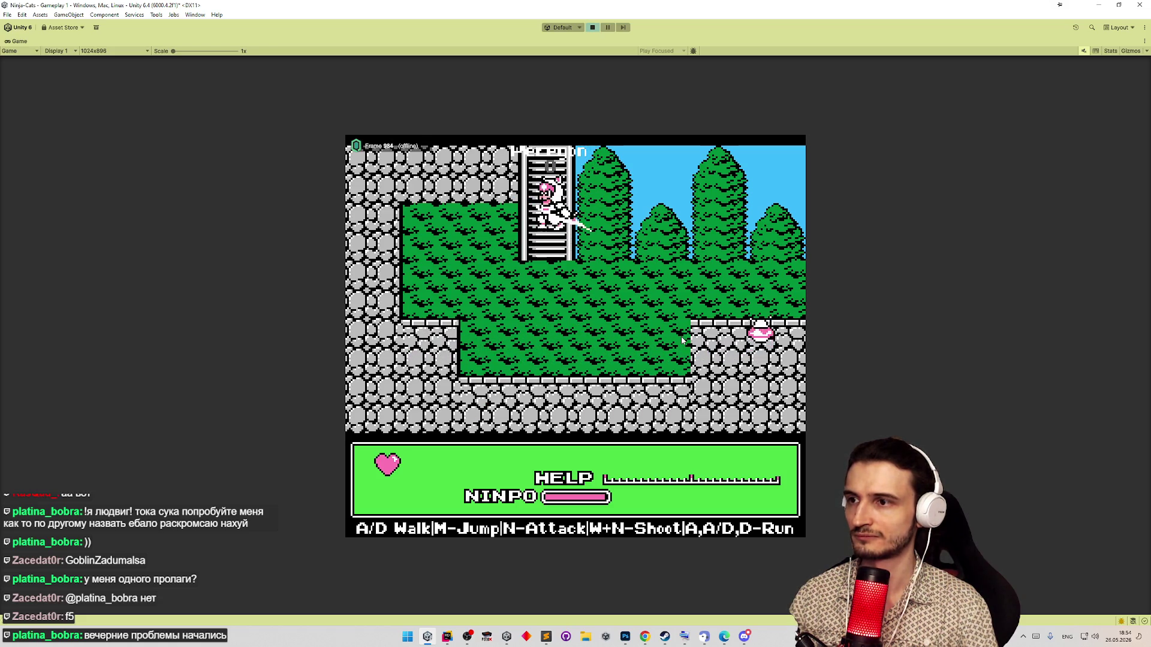
key("s")
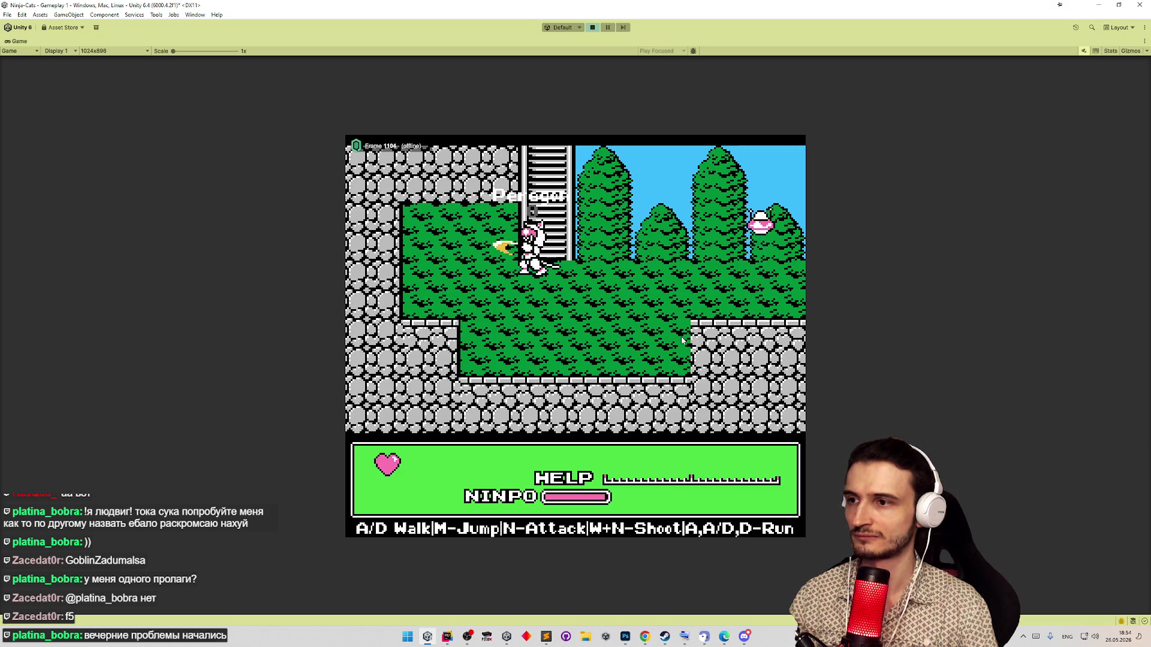
key("n")
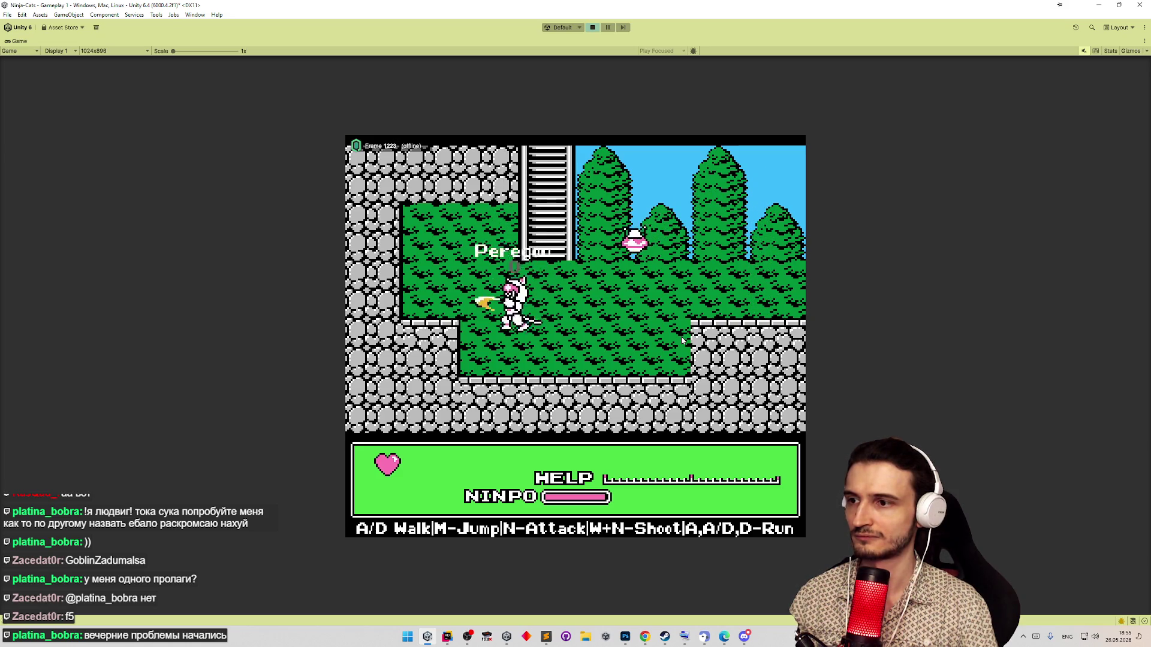
key("n")
- Run and jump the cat around the stone pillar until the run ends, then start a Rider search
key("m")
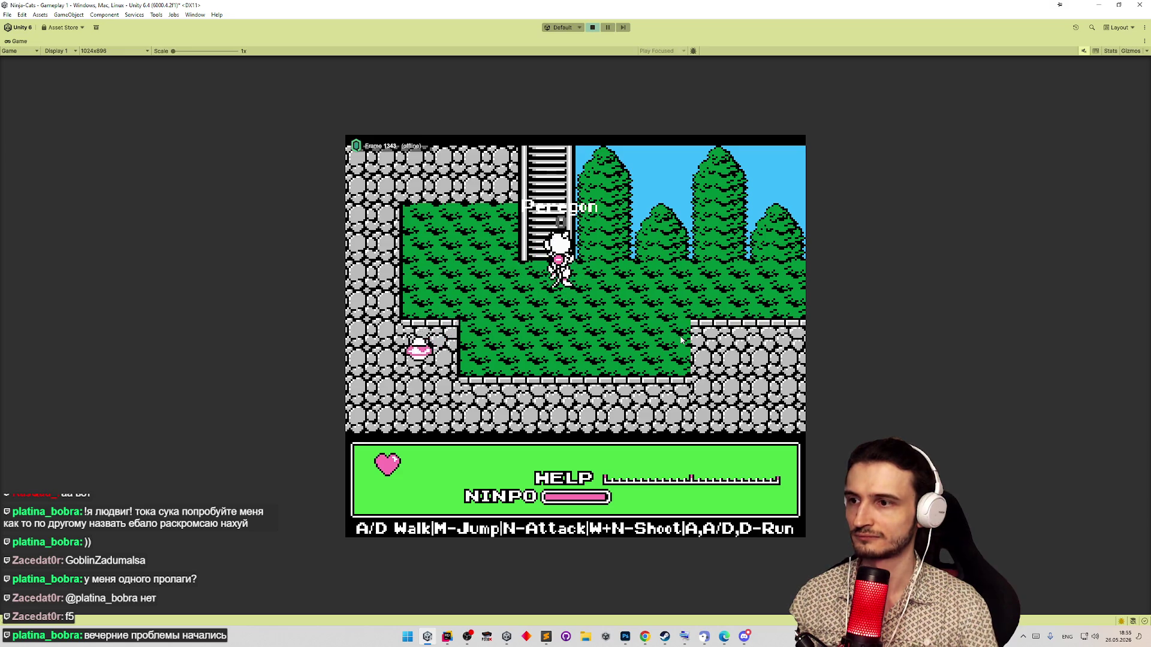
key("d")
key("d")
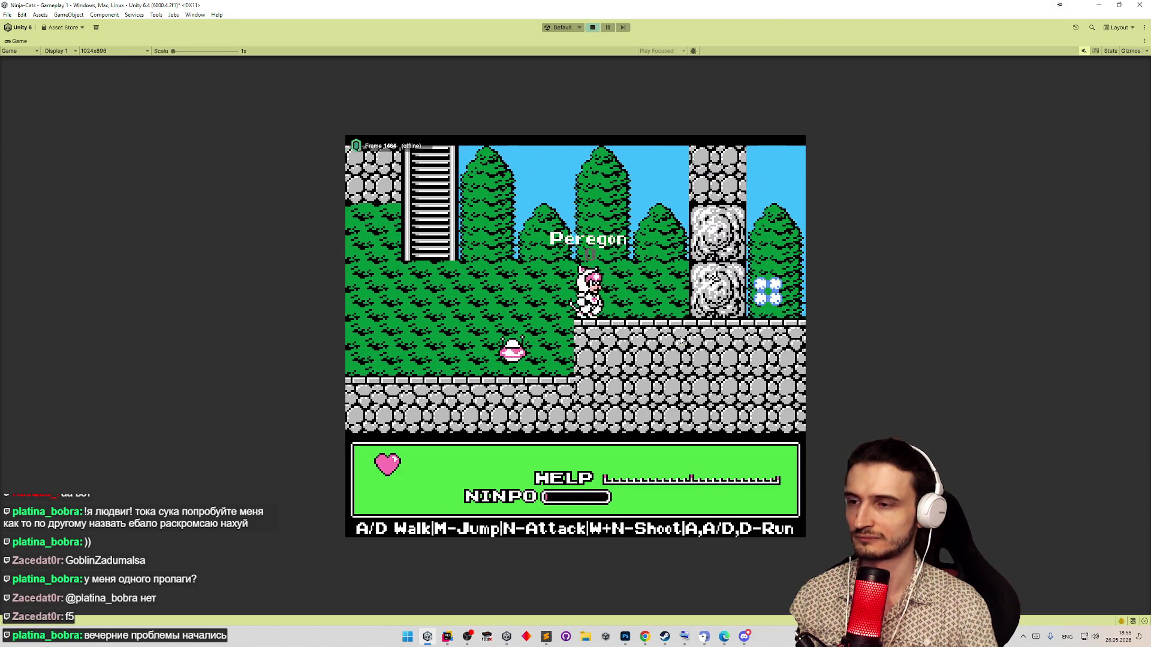
key("m")
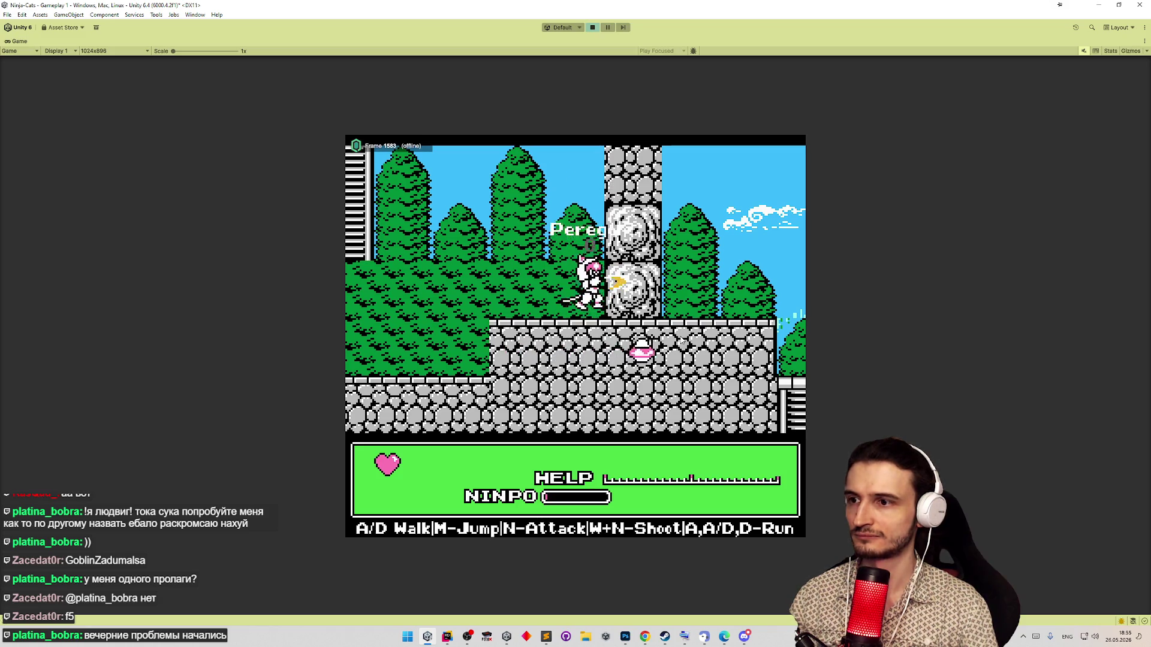
key("a")
key("a")
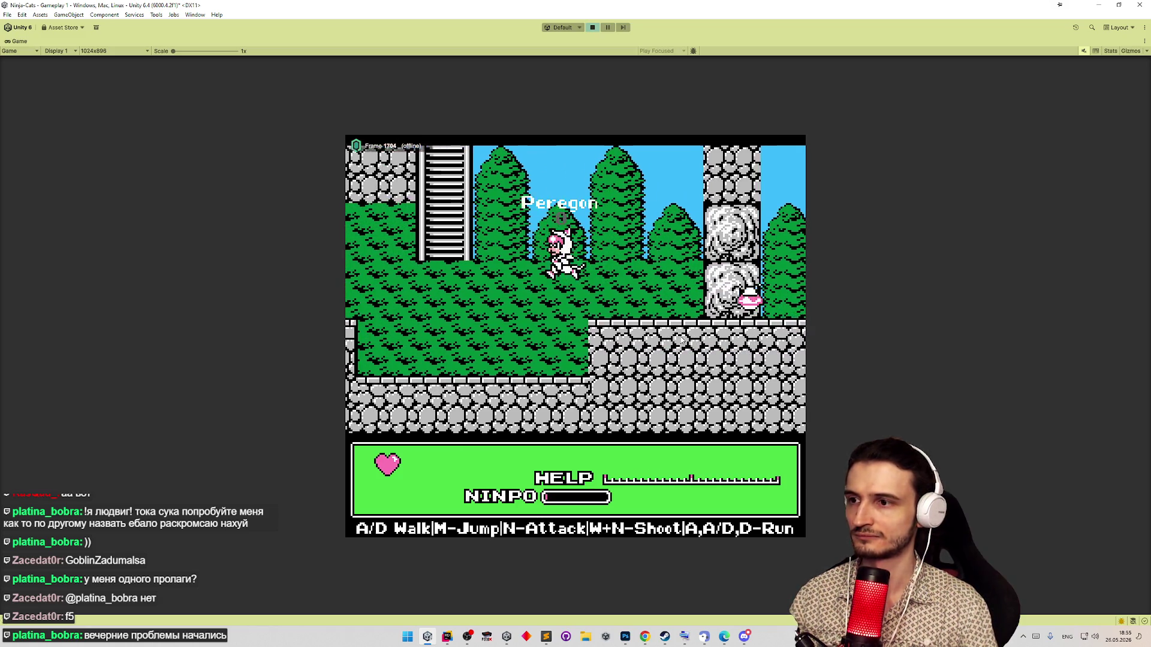
key("d")
key("a")
key("d")
key("m")
key("a")
key("d")
key("m")
key("a")
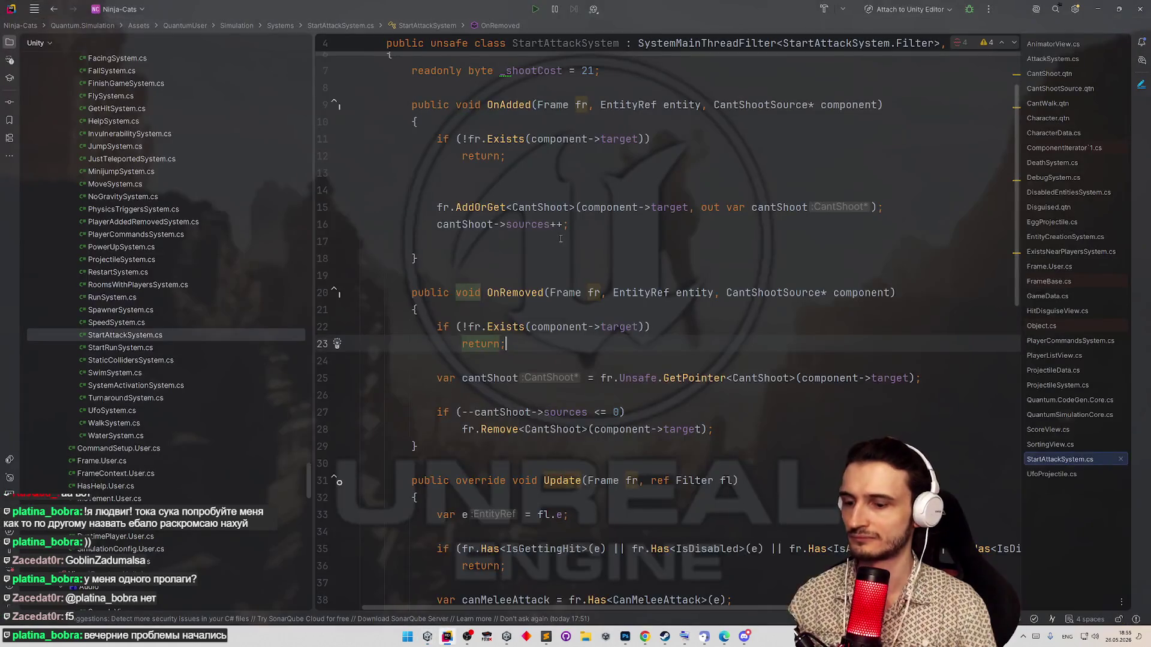
key("shift")
key("shift")
type("start")
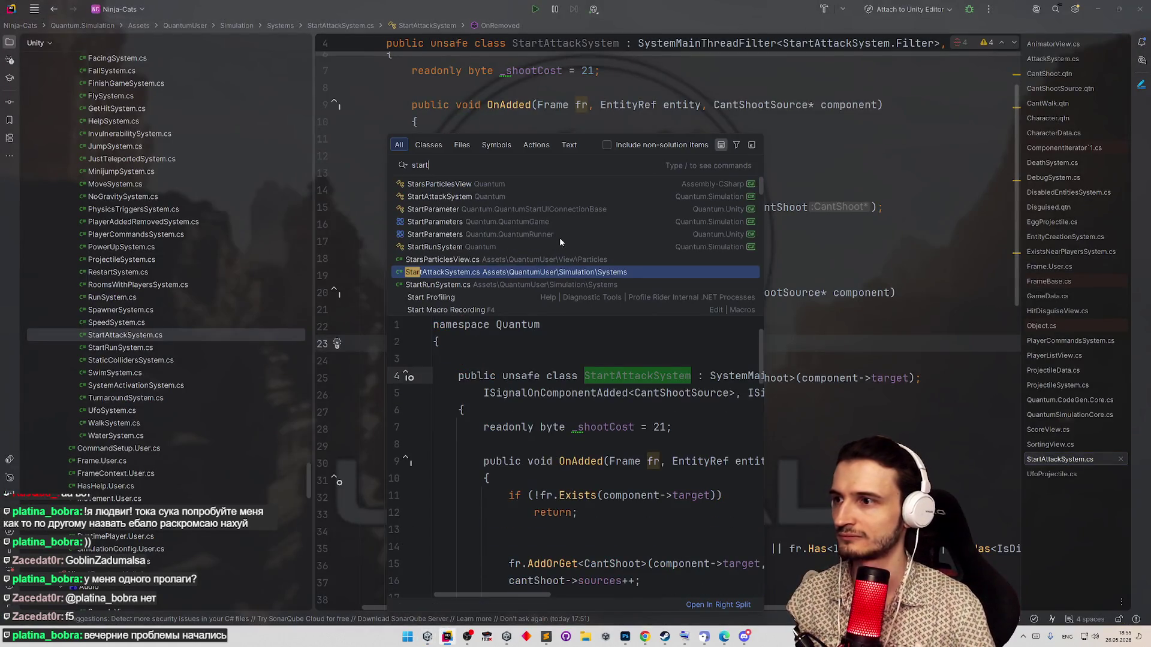
- Open StartAttackSystem.cs via Search Everywhere for 'startattack' and go to the grounded condition on line 62
key("Return")
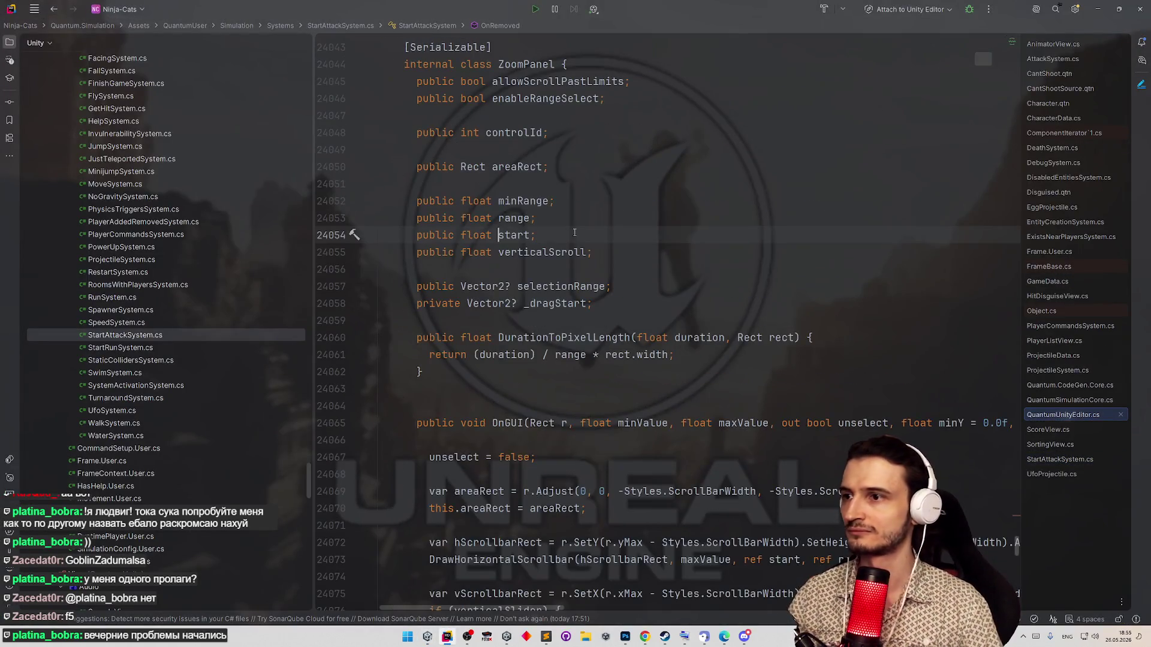
scroll(631, 233, "down", 5)
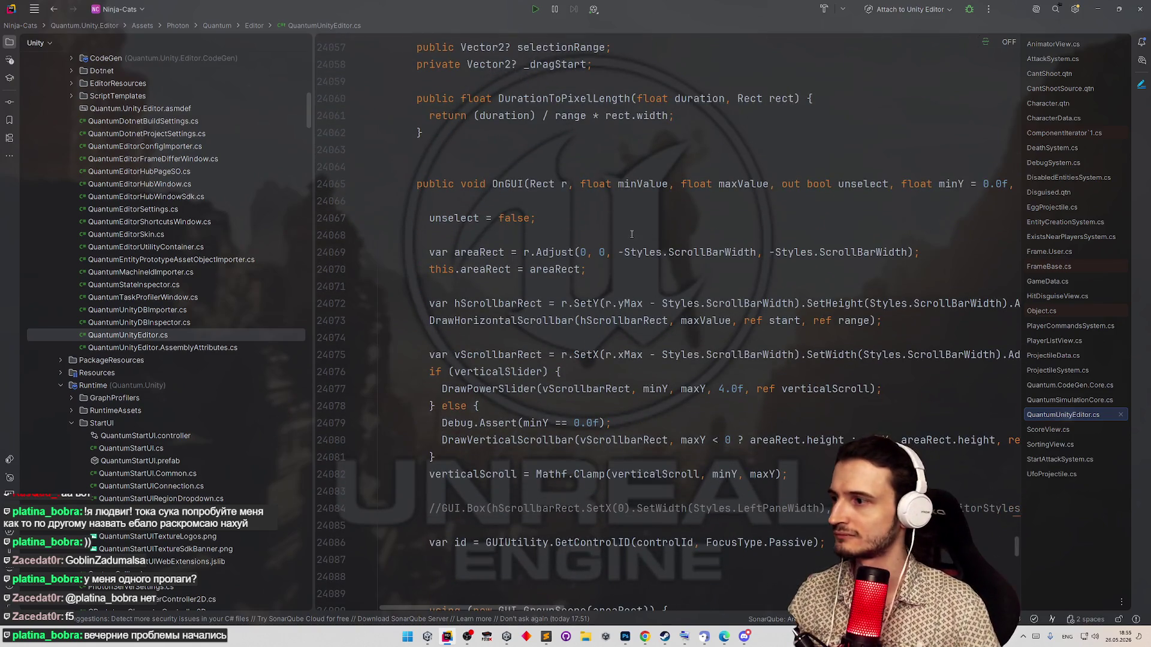
key("shift")
key("shift")
type("s")
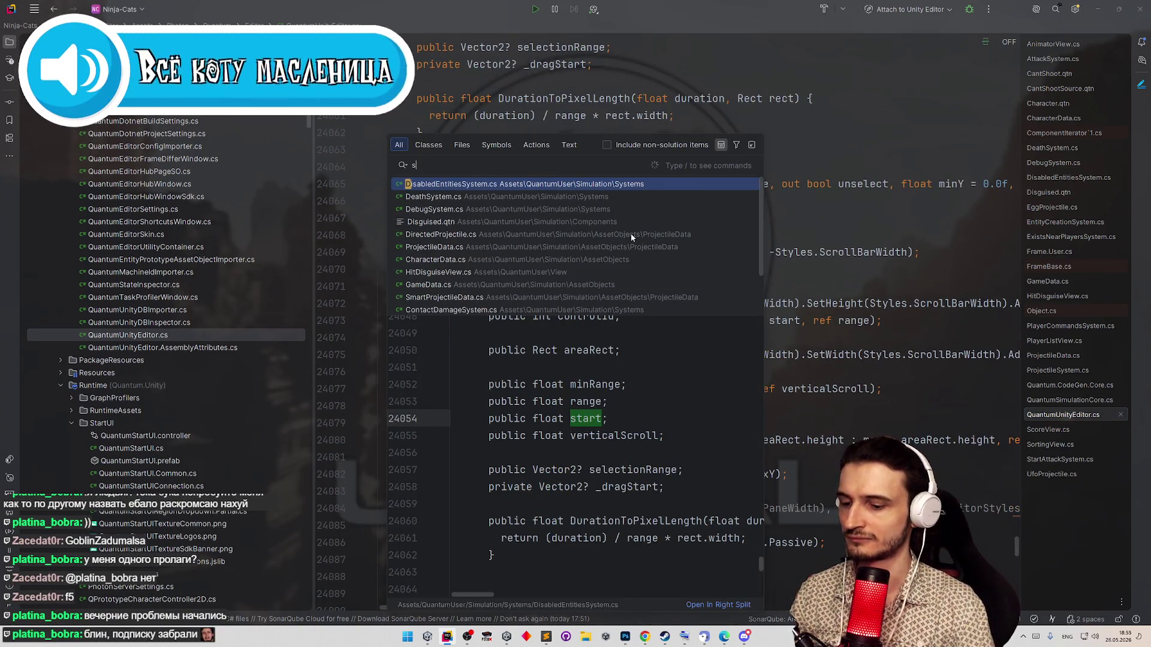
type("tartattack")
key("Return")
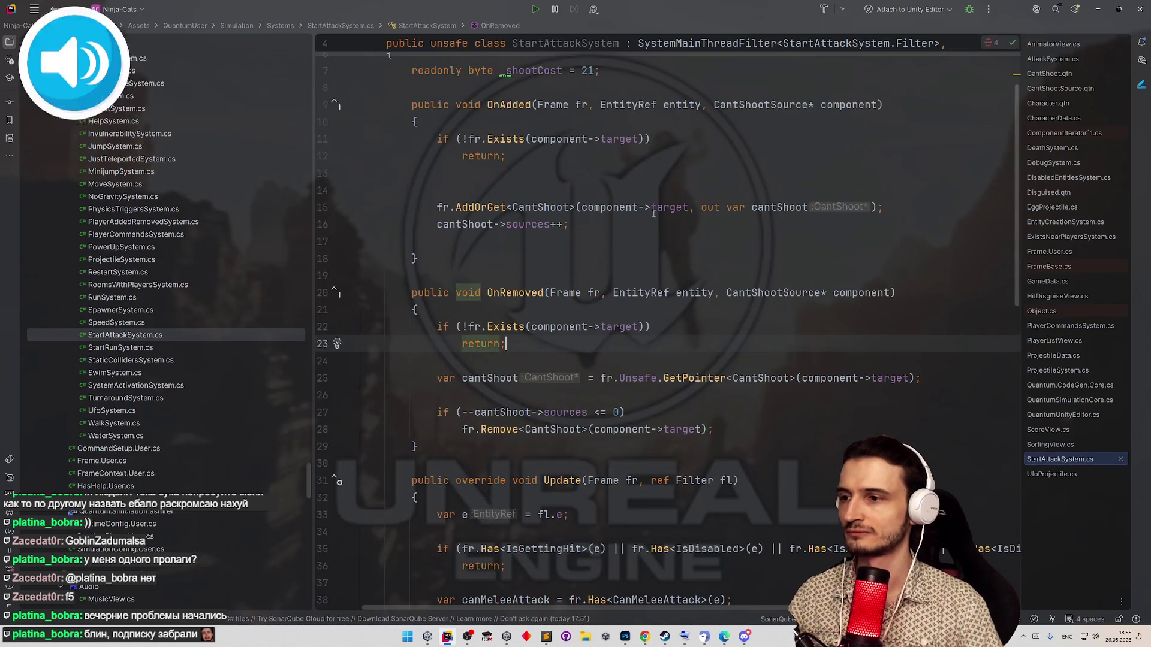
scroll(1010, 246, "up", 5)
scroll(1010, 245, "down", 8)
scroll(1010, 246, "down", 2)
scroll(997, 306, "down", 2)
scroll(985, 377, "down", 4)
scroll(974, 445, "down", 3)
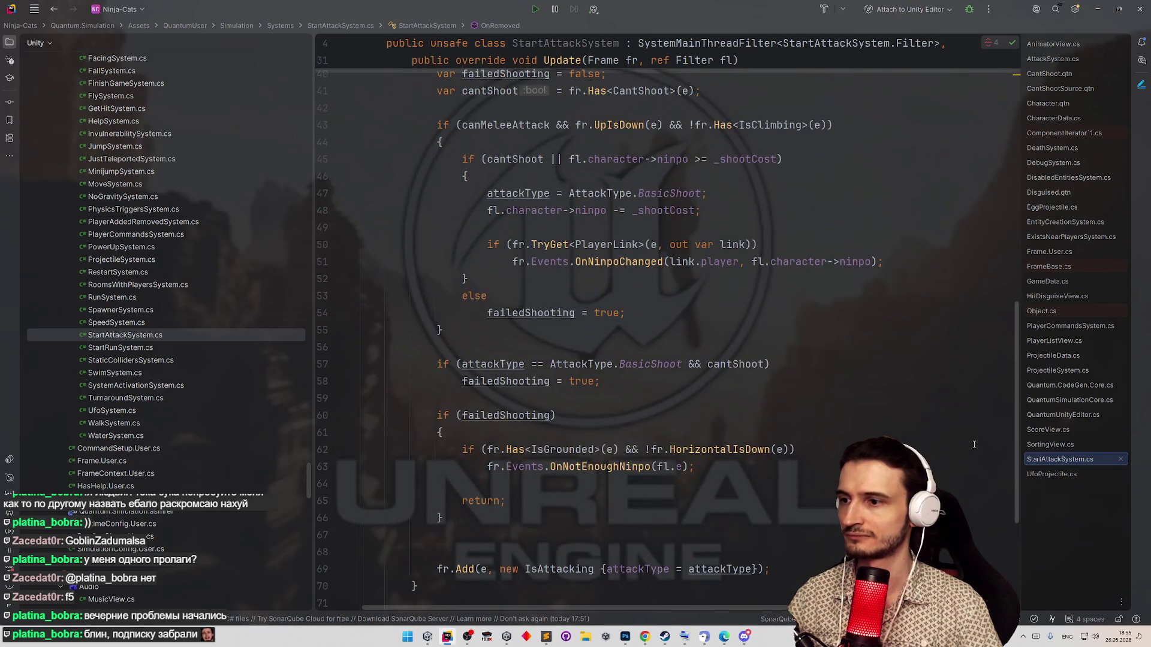
scroll(973, 445, "down", 1)
scroll(972, 450, "down", 1)
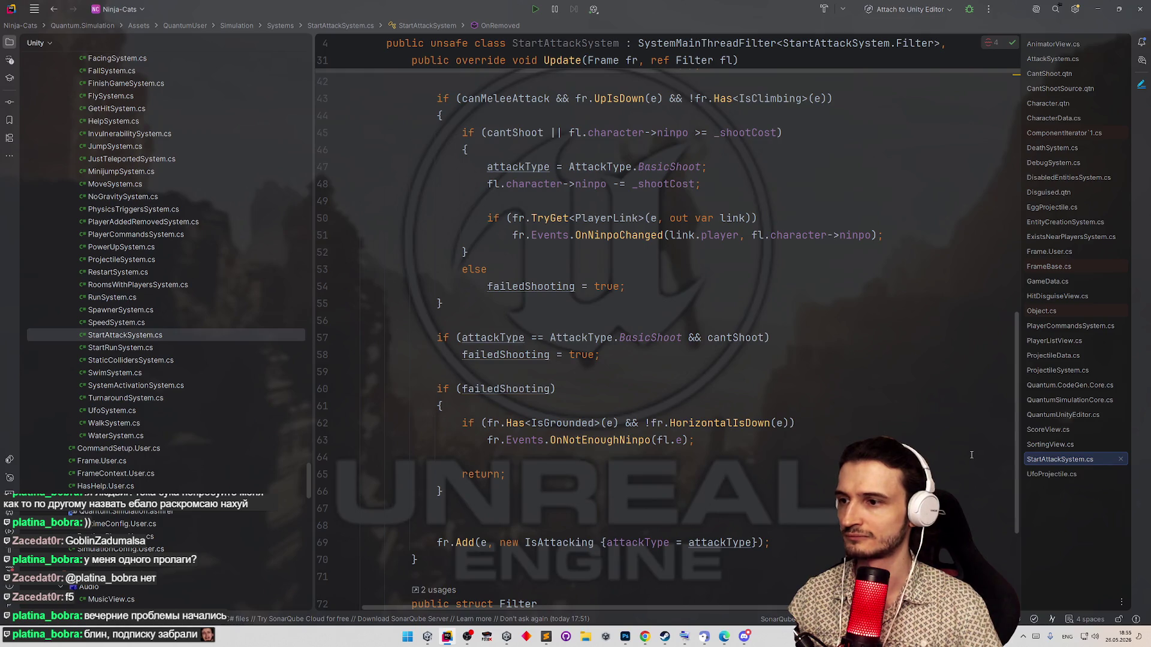
scroll(971, 456, "up", 2)
scroll(974, 428, "up", 2)
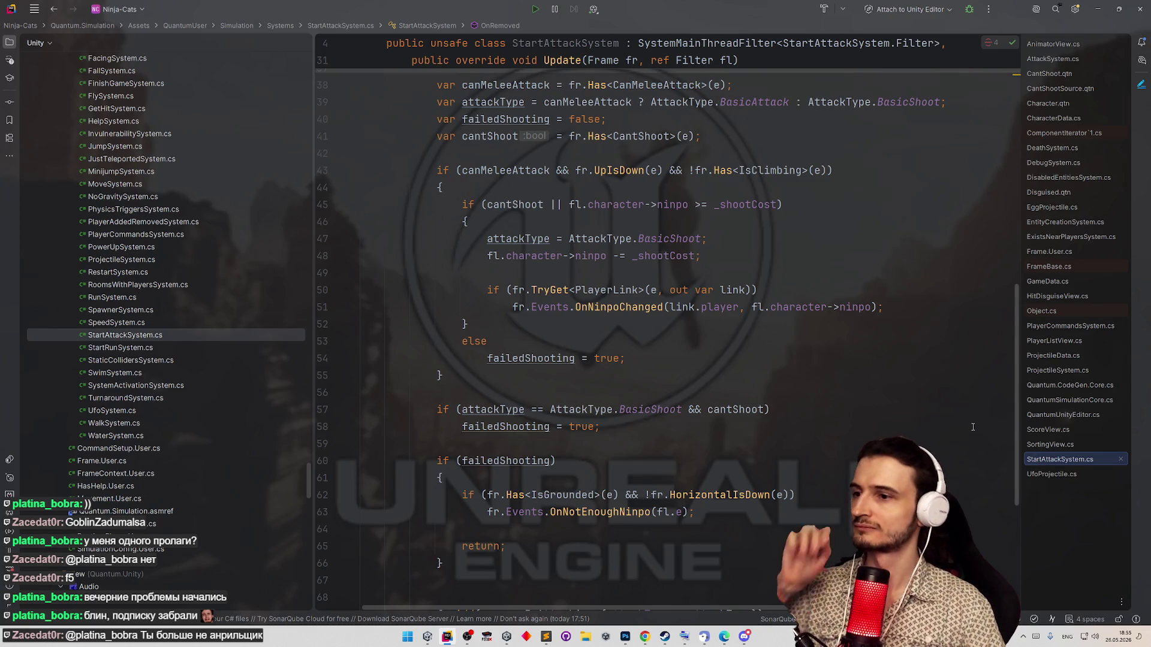
scroll(972, 430, "down", 2)
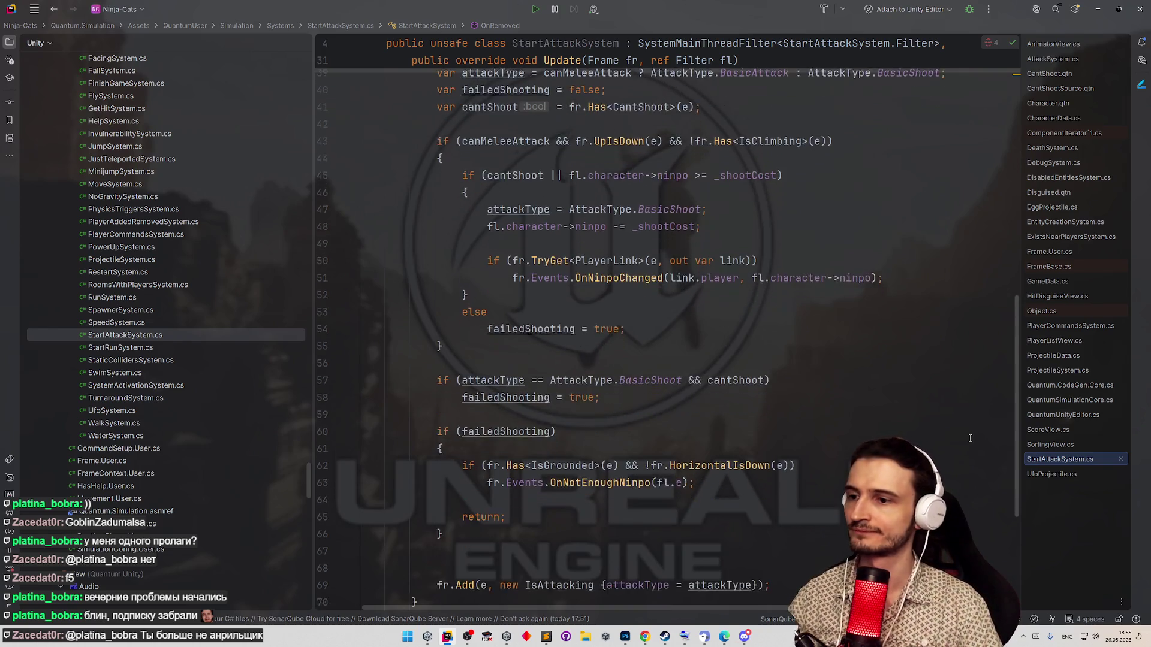
left_click(794, 456)
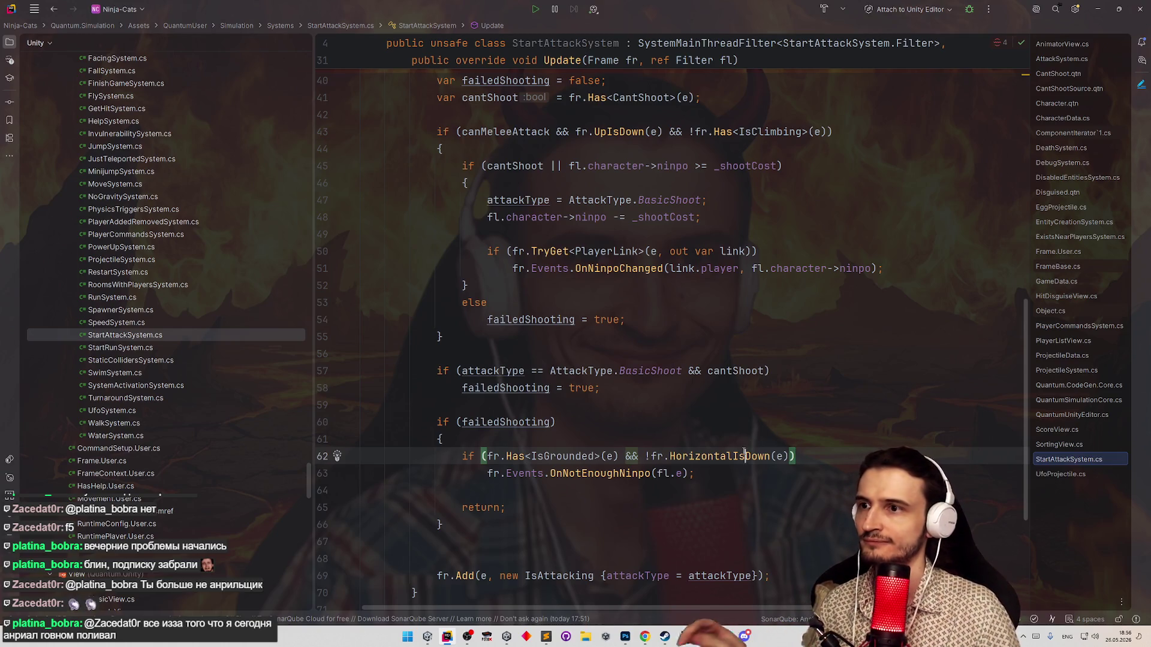
- Copy the grounded-and-not-moving condition from line 62 into an else if on line 53 and fix the indentation
key("ctrl+w")
key("ctrl+w")
key("ctrl+w")
left_click(793, 453)
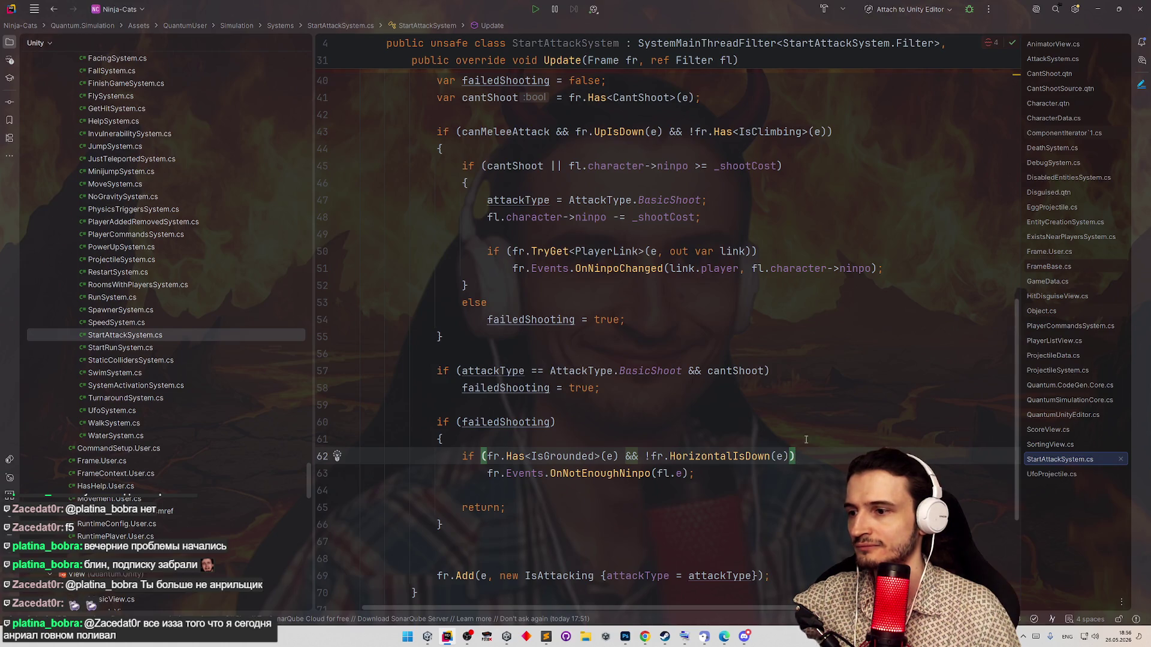
scroll(805, 439, "down", 2)
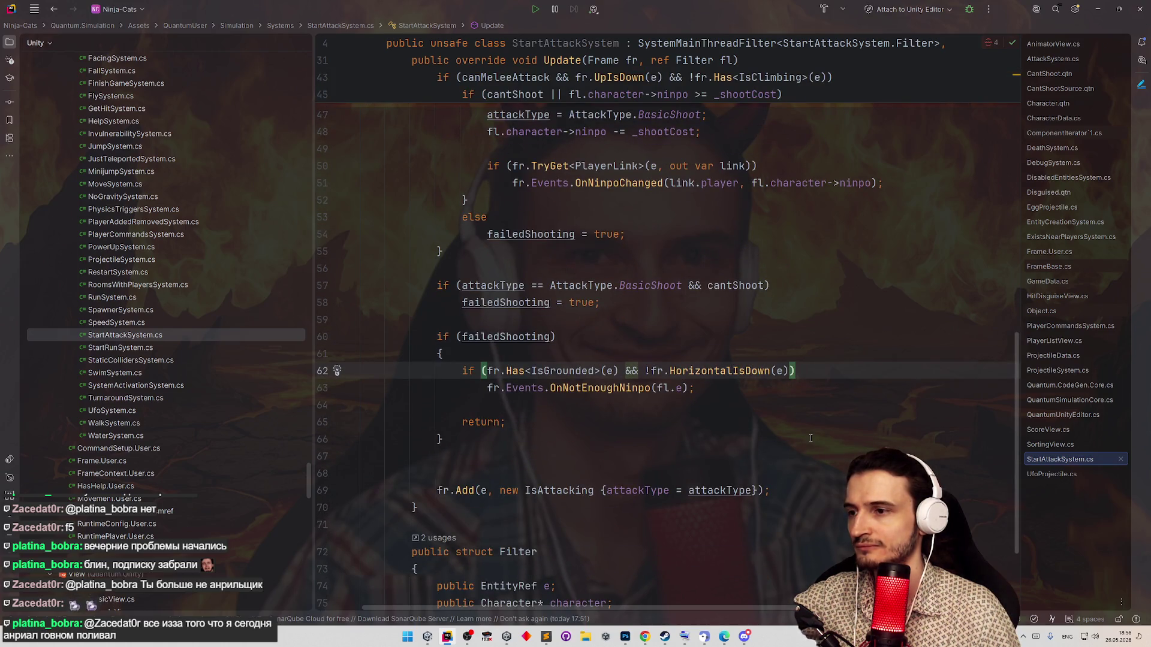
scroll(810, 438, "up", 4)
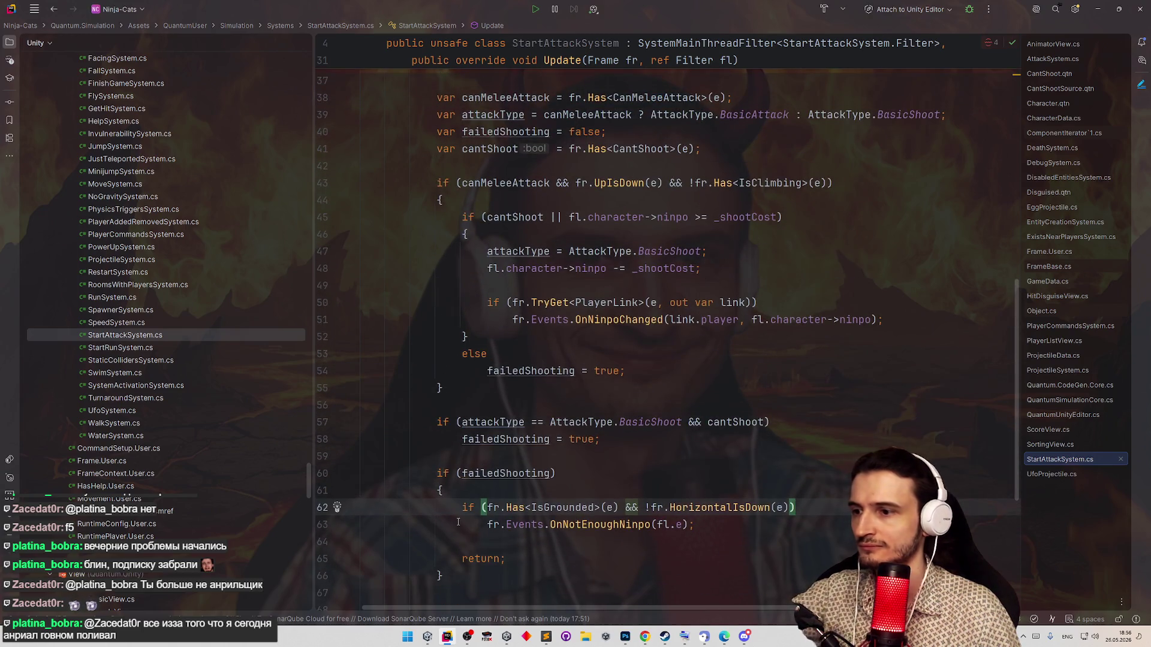
left_click_drag(462, 508, 777, 507)
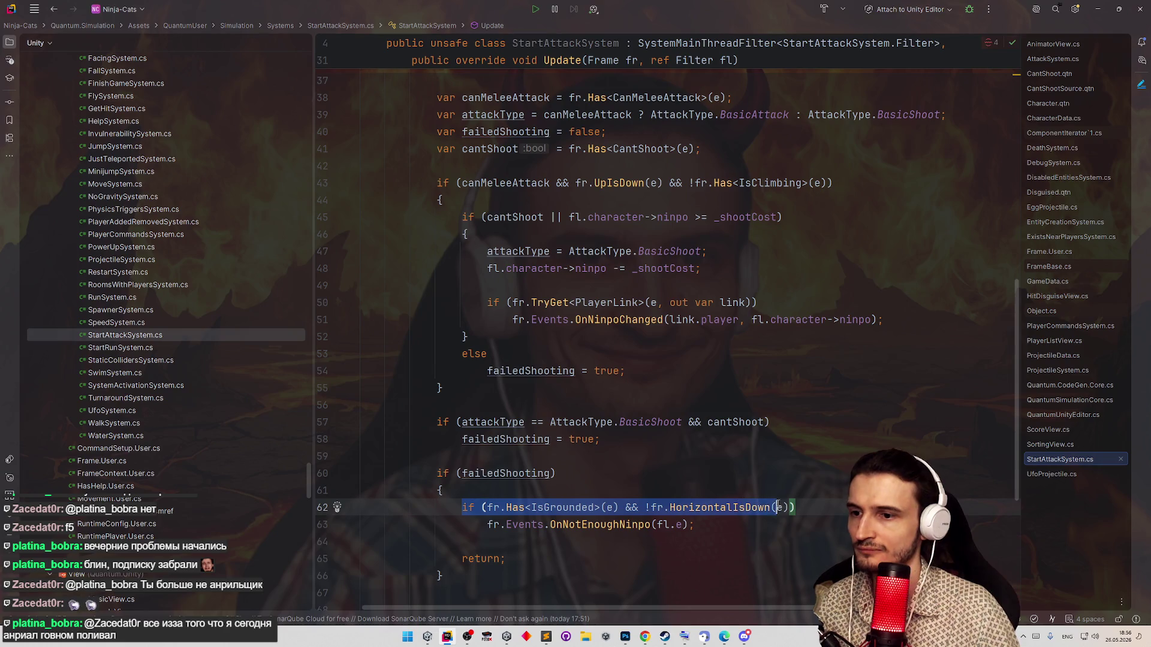
key("ctrl+c")
left_click(548, 353)
key("ctrl+v")
left_click(492, 371)
key("shift+Tab")
- Check the else-if block's braces and add a blank line after the cantShoot declaration
left_click(455, 389)
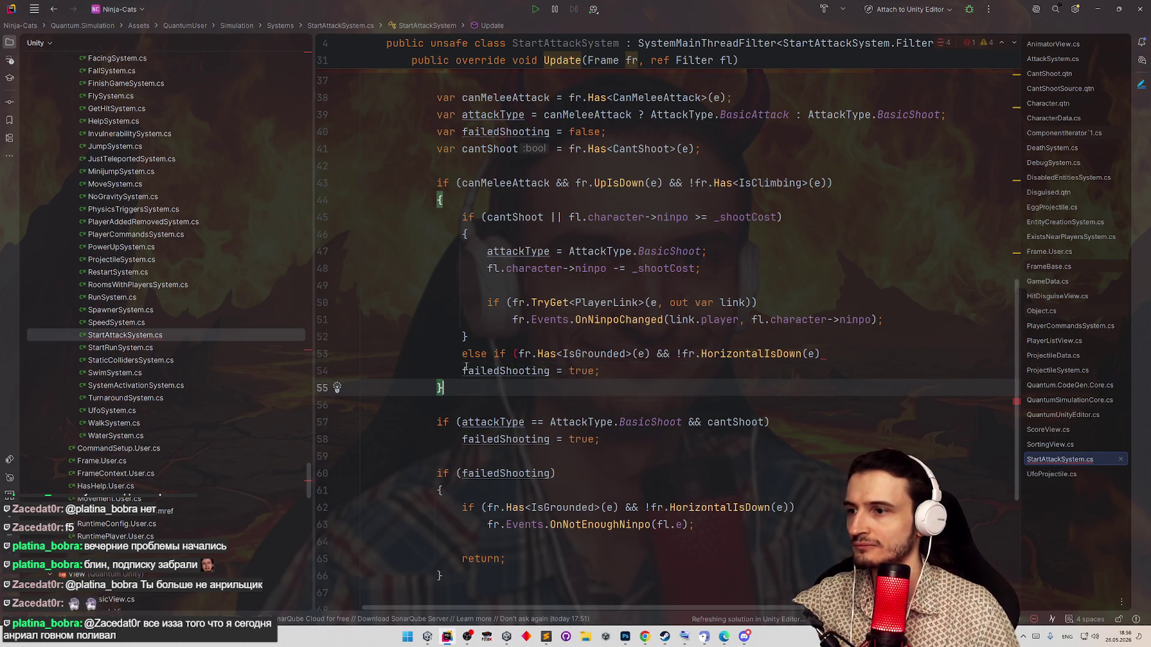
left_click(464, 371)
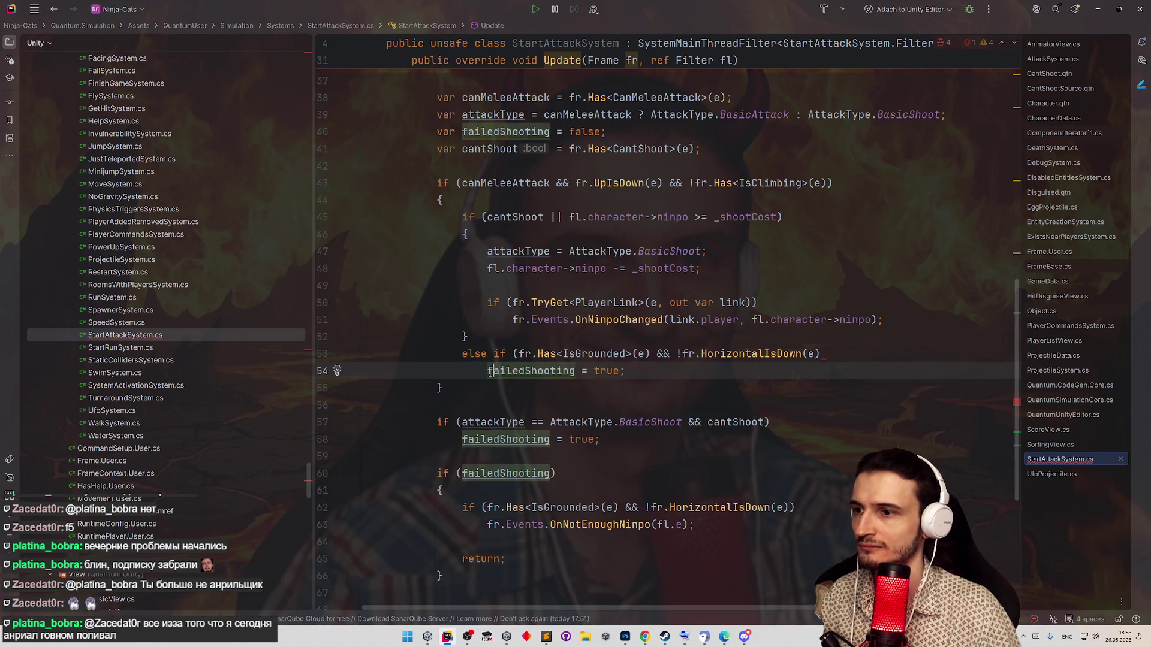
left_click(559, 395)
left_click(820, 353)
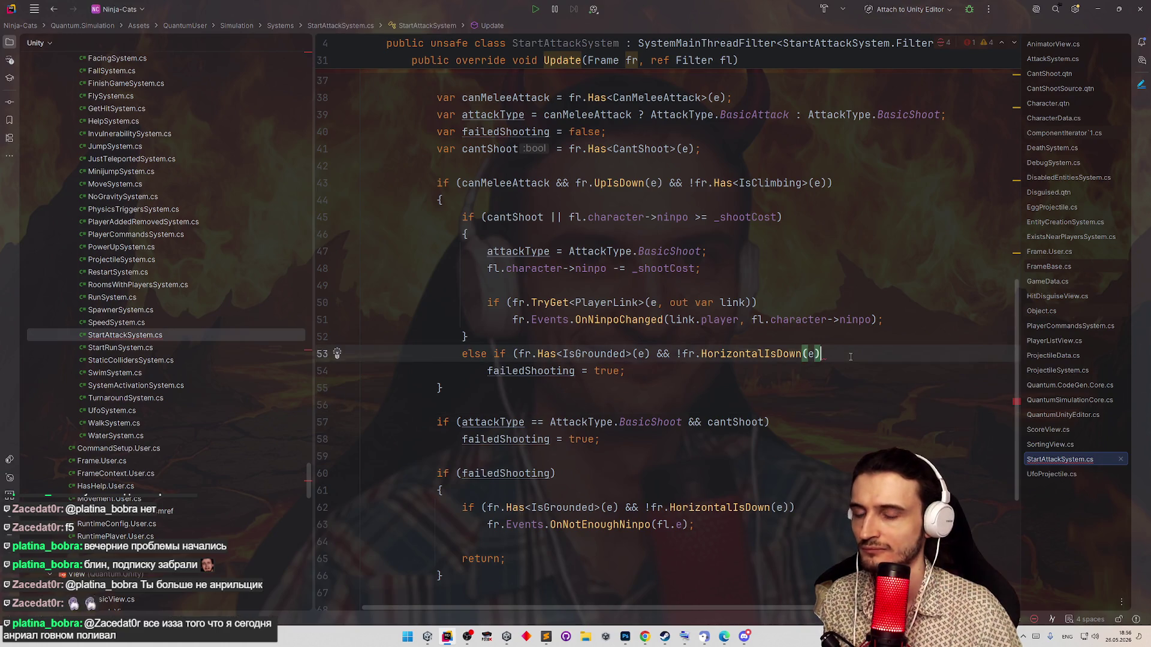
type(")")
left_click(858, 319)
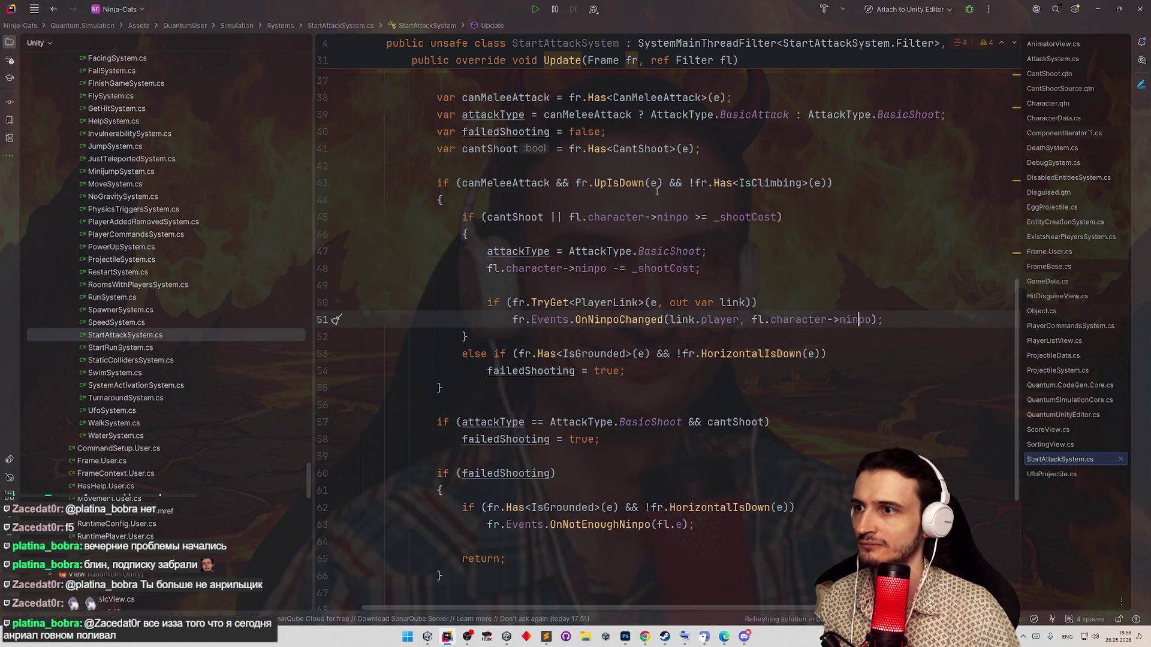
left_click(708, 146)
key("Return")
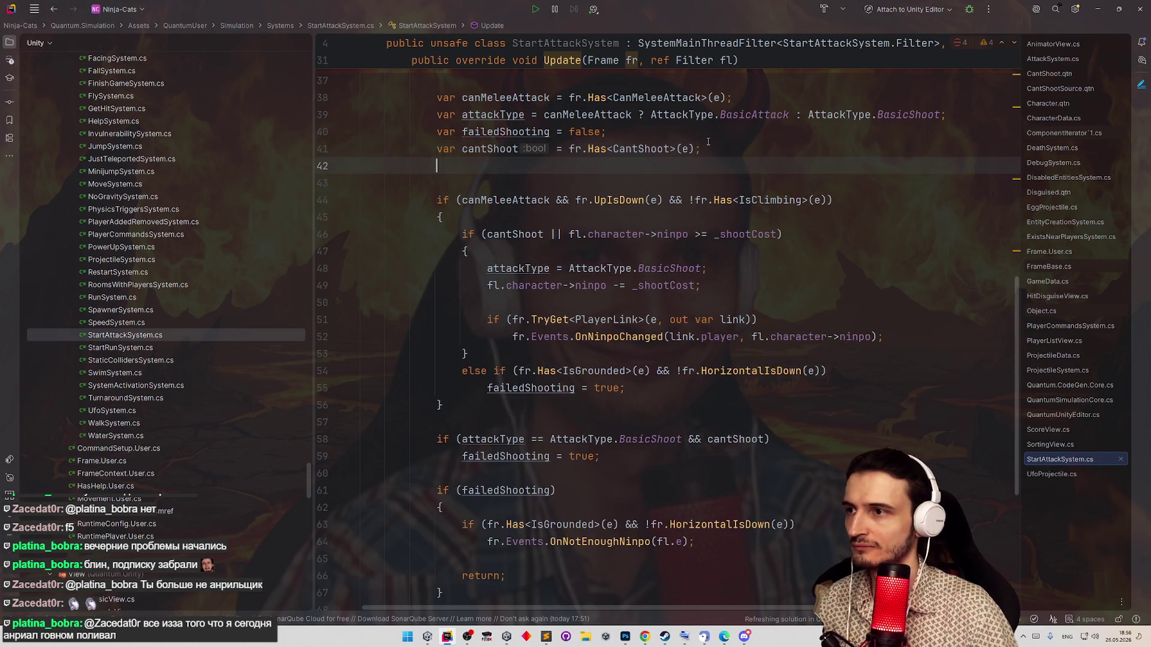
type("s")
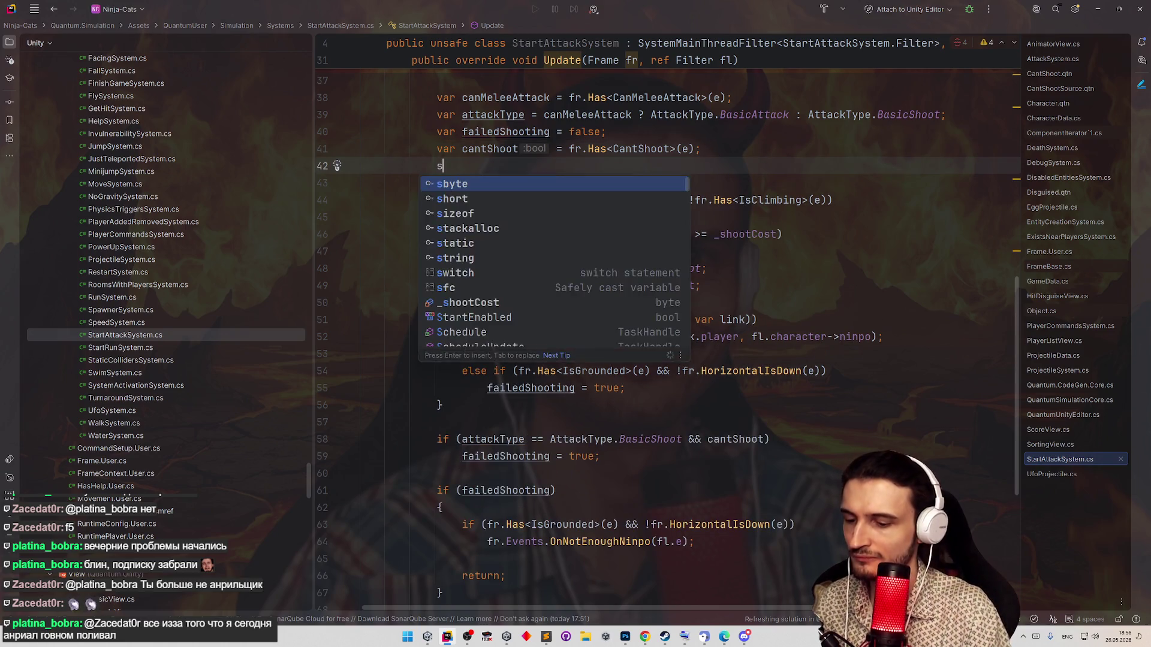
type("howFail")
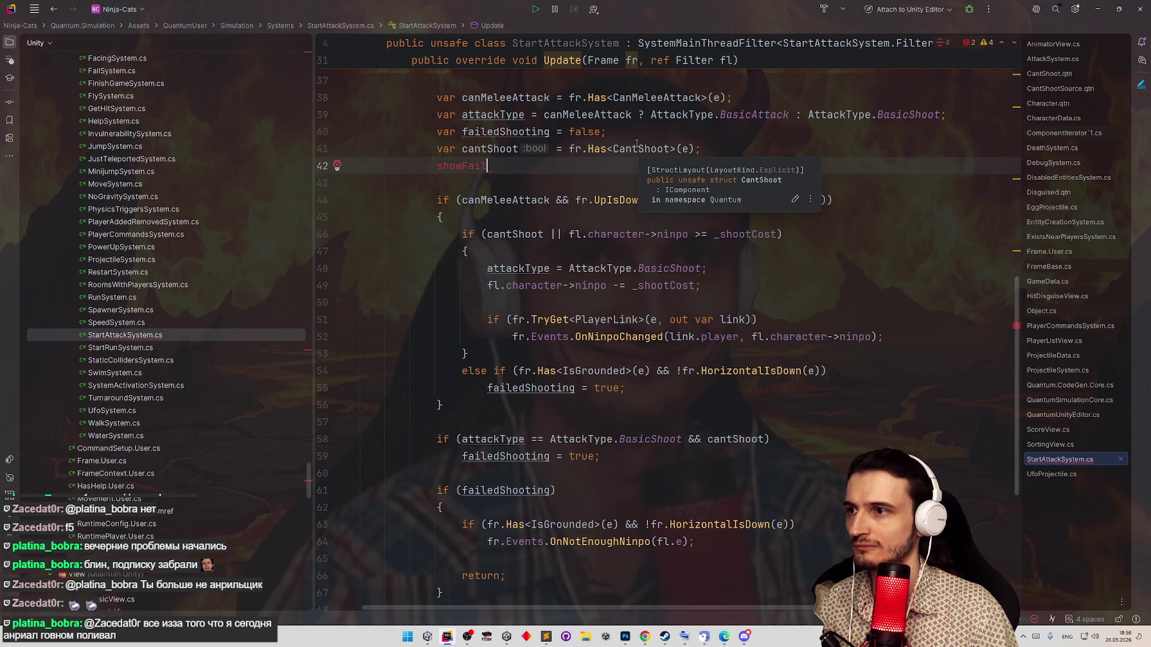
type("var")
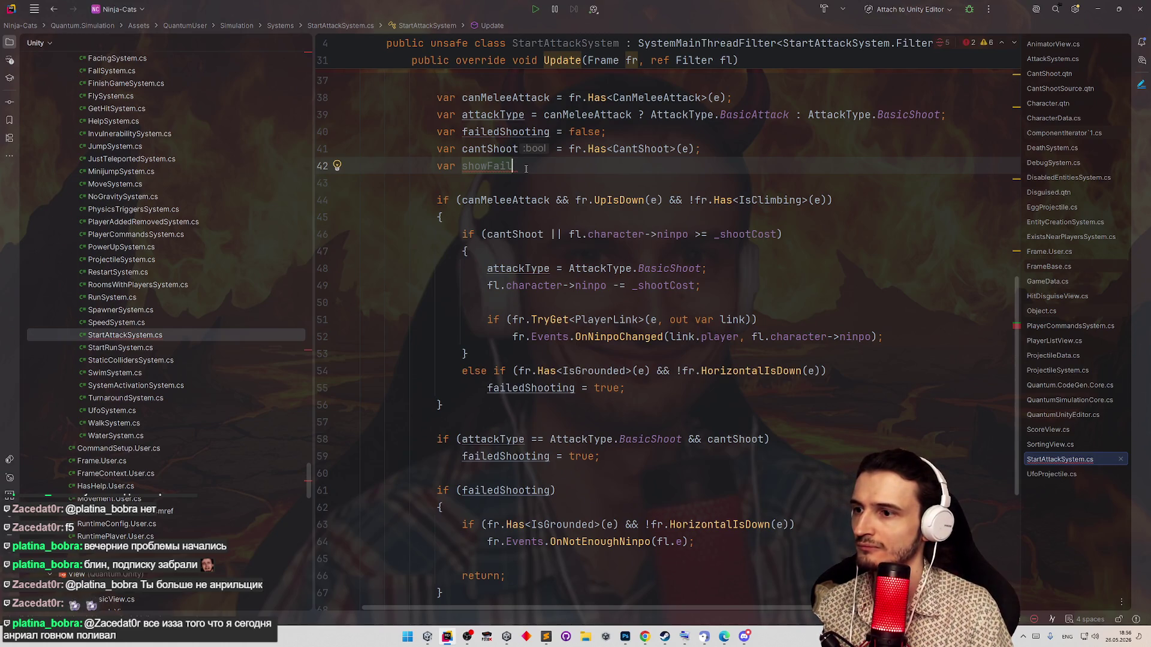
- Discard the half-written showFail/canFail variable attempts and check the brace pair on line 46
key("BackSpace")
key("BackSpace")
key("BackSpace")
key("BackSpace")
key("BackSpace")
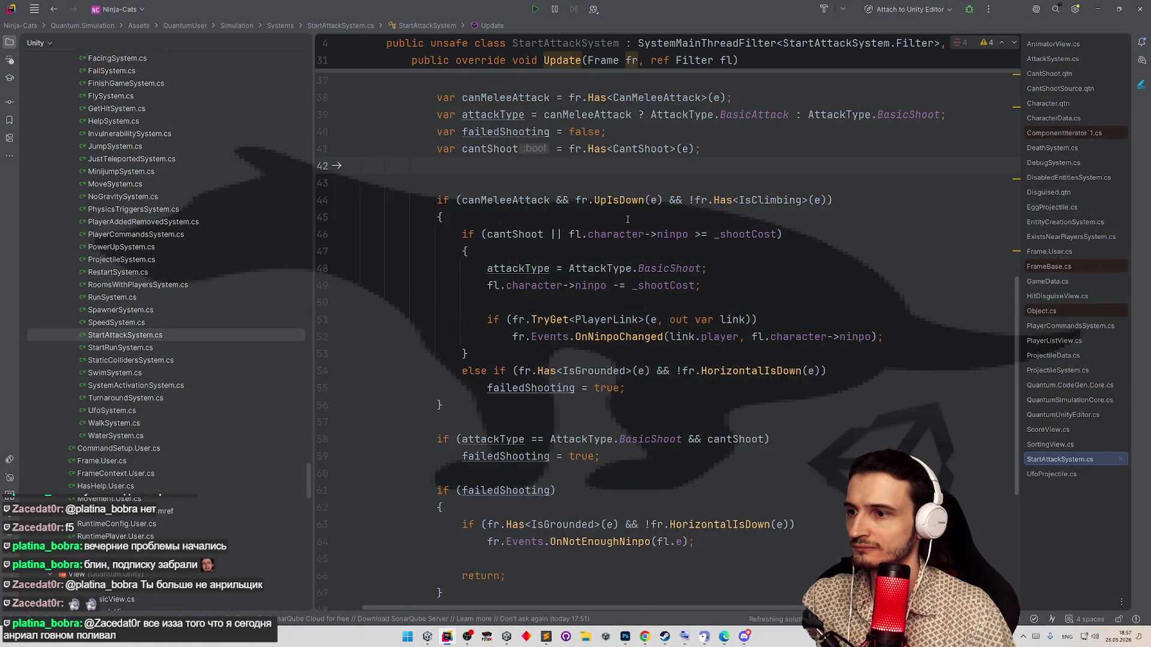
key("Tab")
key("Tab")
key("Tab")
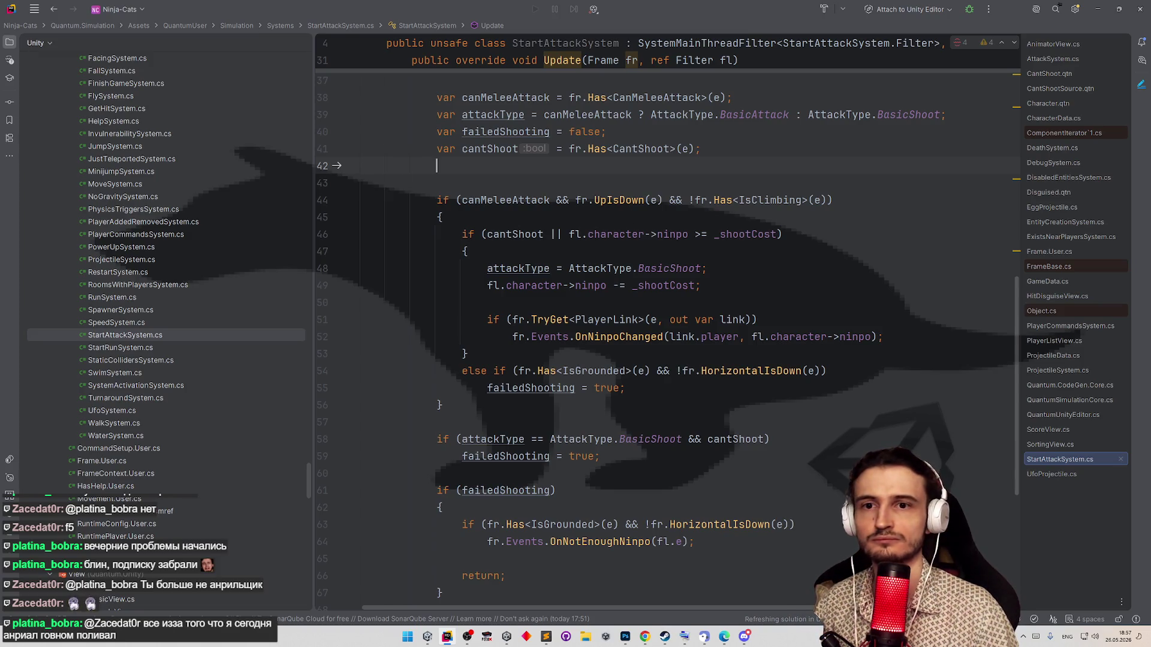
type("var ")
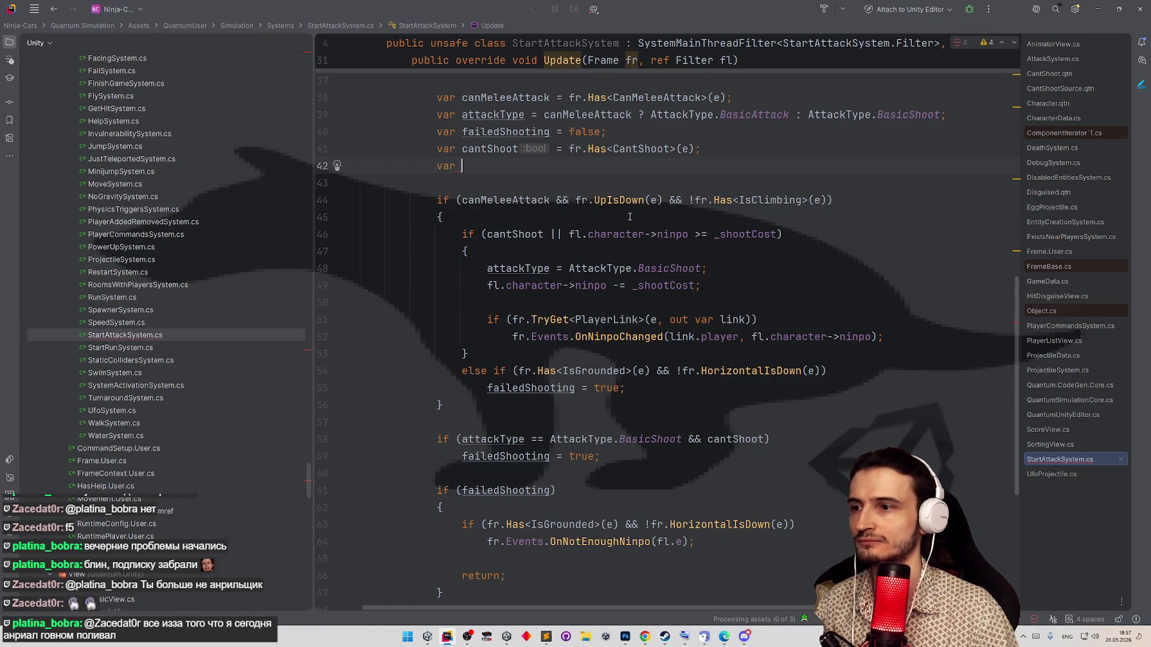
type("canFail")
key("BackSpace")
key("BackSpace")
key("BackSpace")
key("BackSpace")
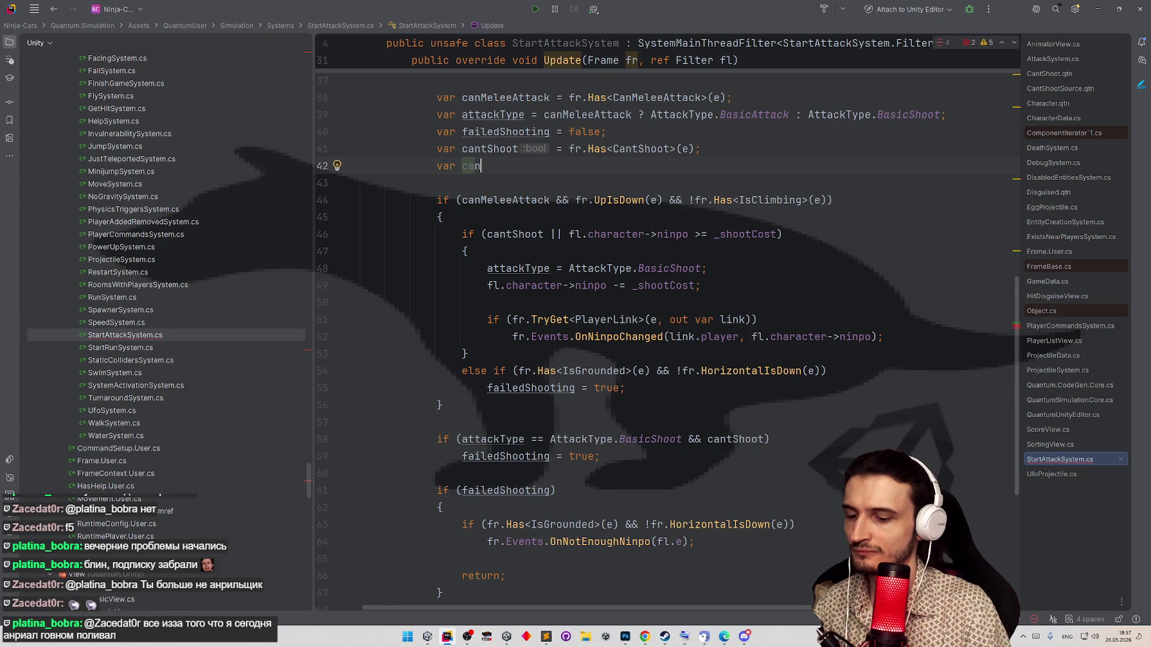
key("BackSpace")
key("BackSpace")
key("BackSpace")
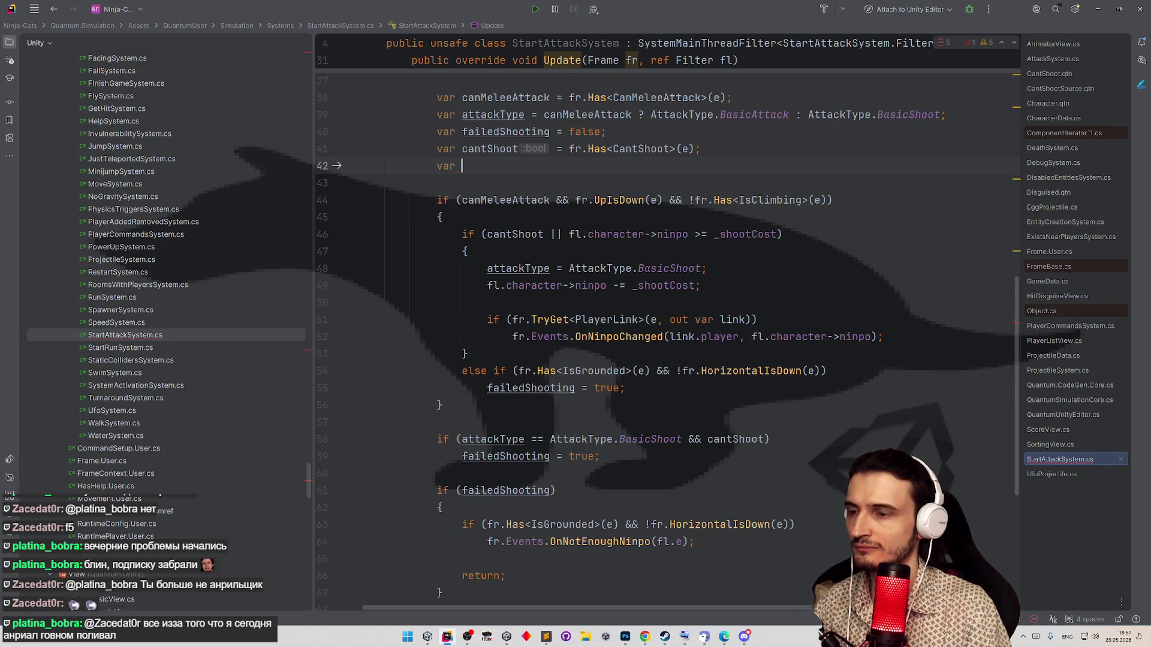
key("ctrl+w")
key("ctrl+w")
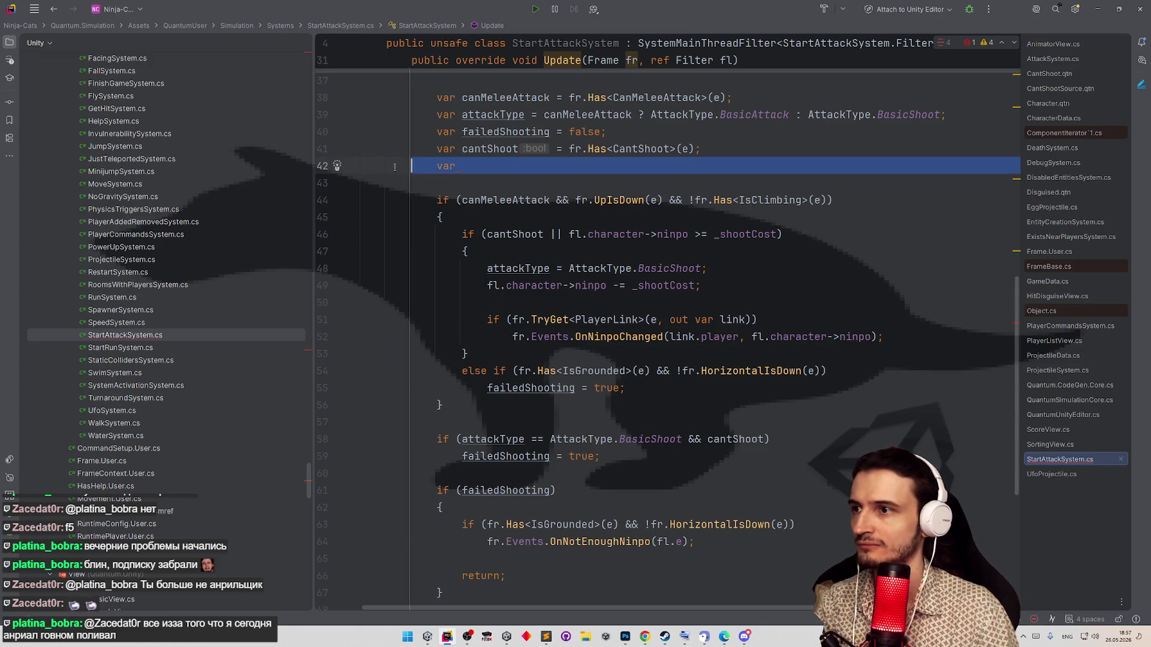
key("BackSpace")
key("BackSpace")
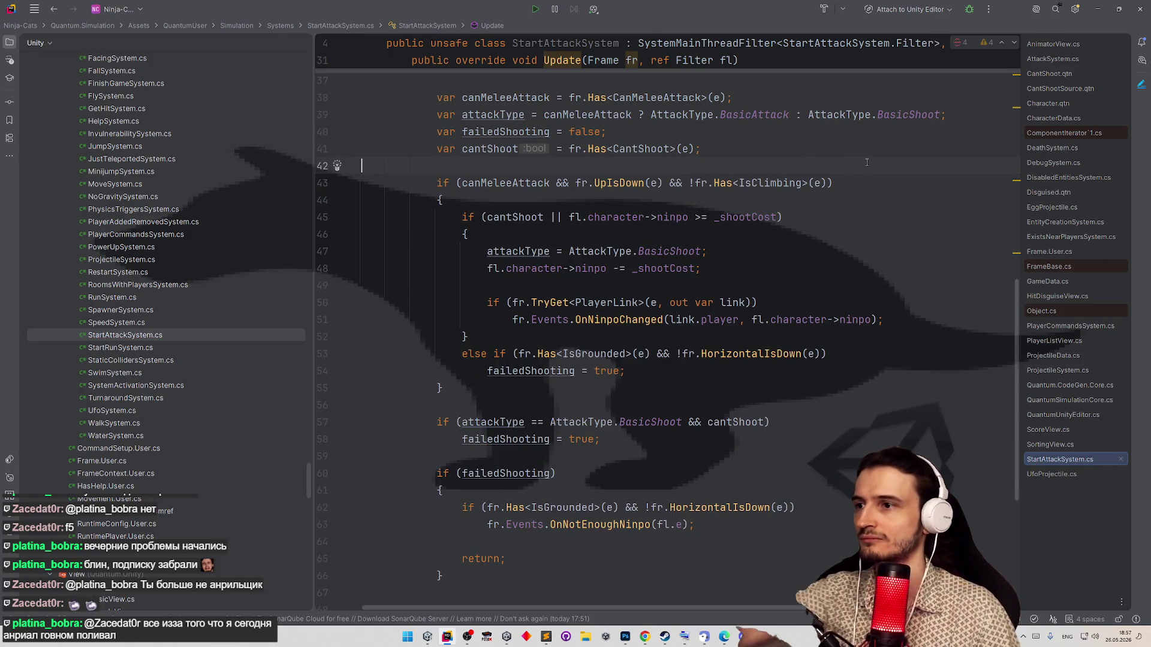
left_click(440, 200)
left_click(465, 233)
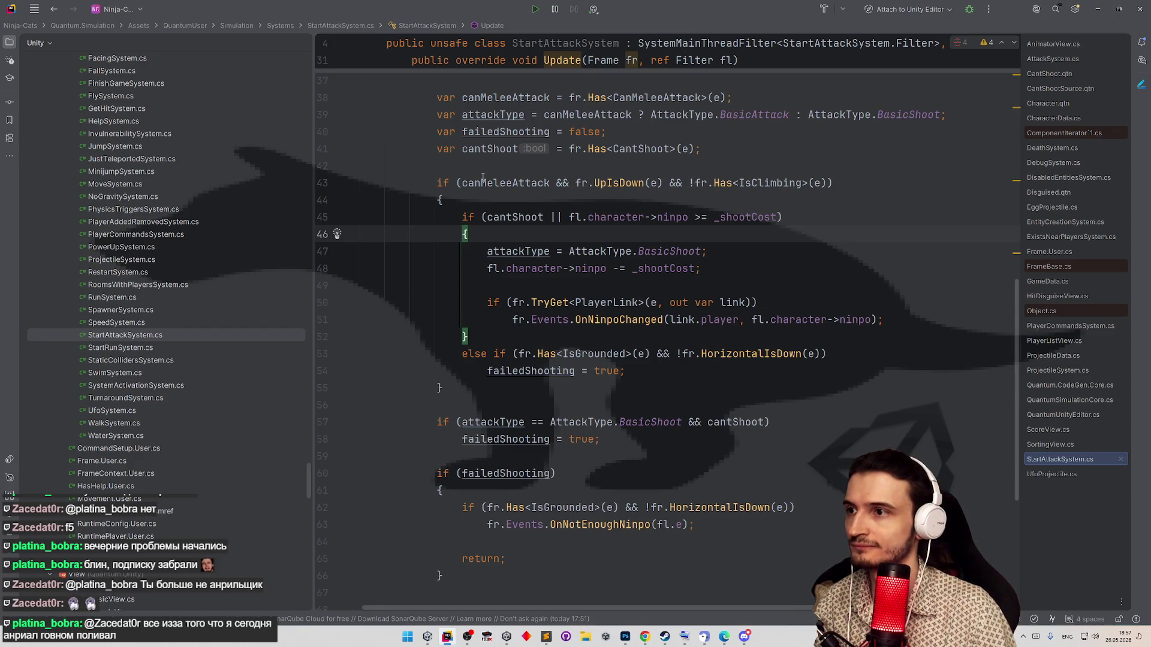
- Declare var isIdling = fr.Has<IsGrounded>(e) && !fr.HorizontalIsDown(e); on line 42
key("Up")
key("Up")
key("Up")
key("Up")
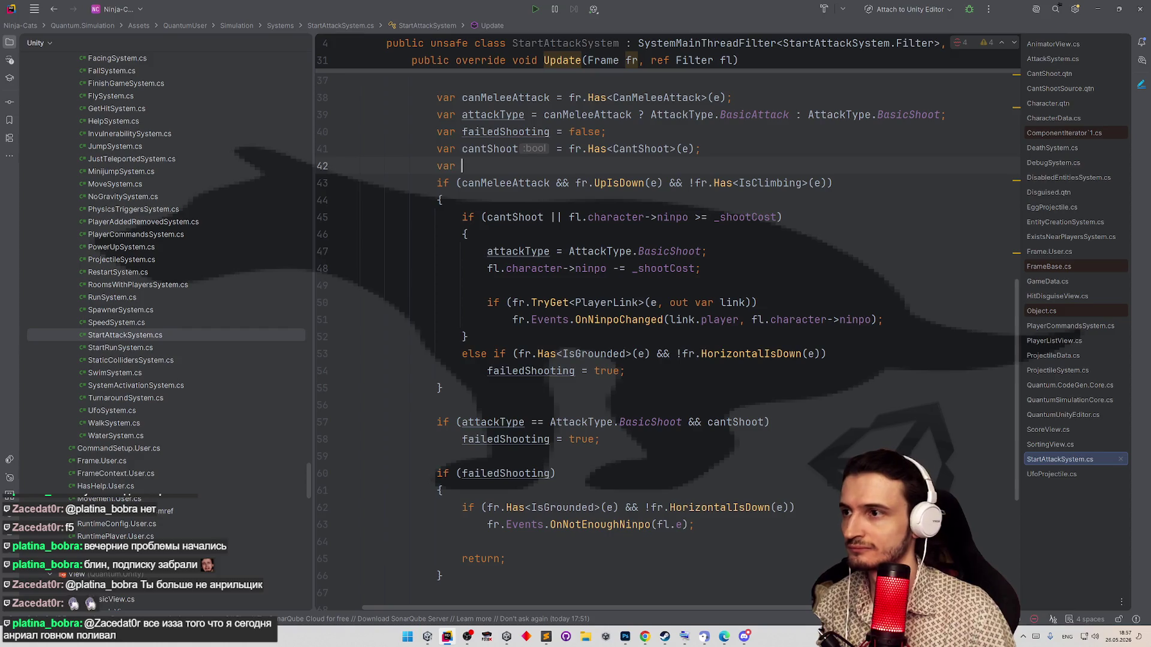
type("var stands")
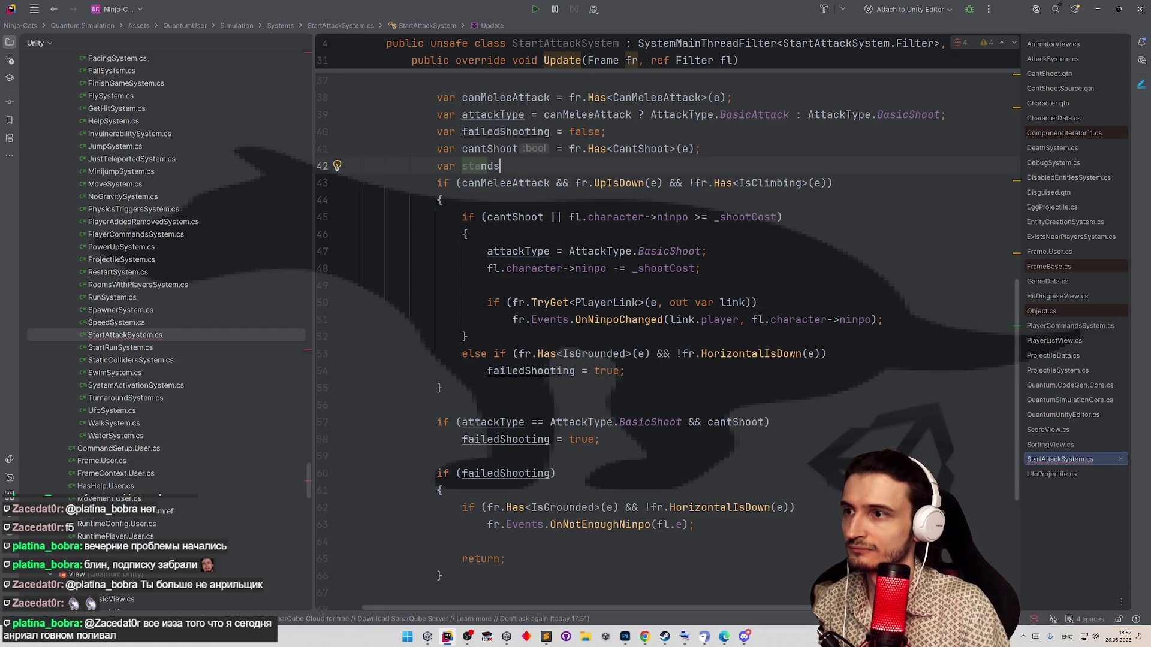
type("Straight")
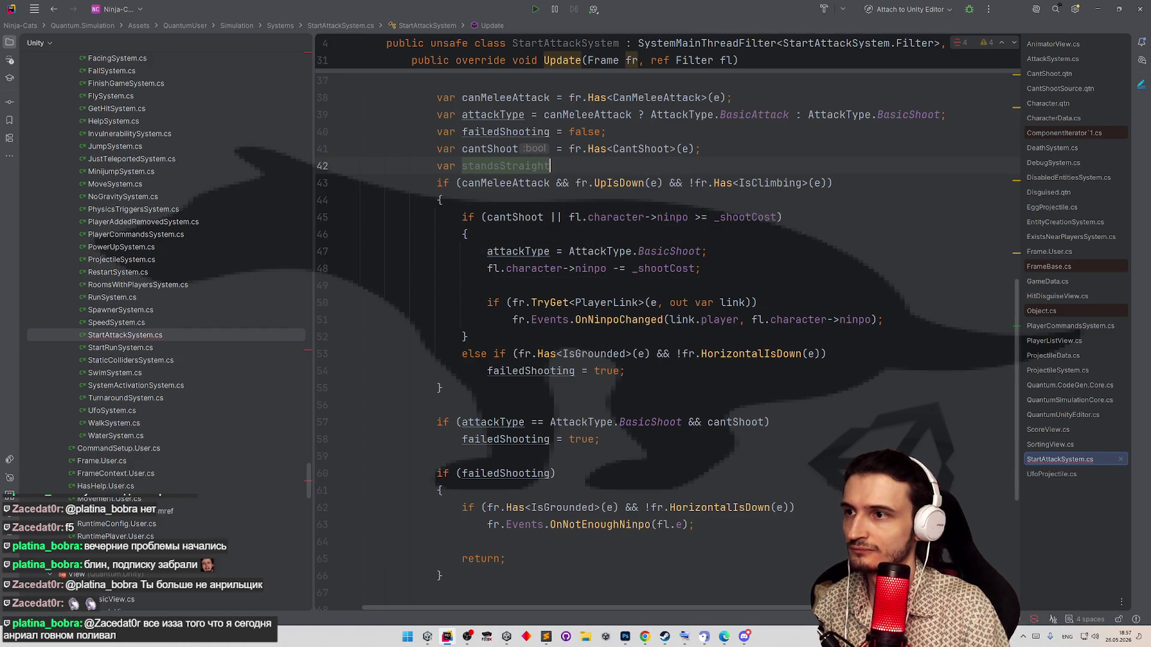
key("BackSpace")
key("BackSpace")
key("BackSpace")
key("BackSpace")
key("BackSpace")
type("idl")
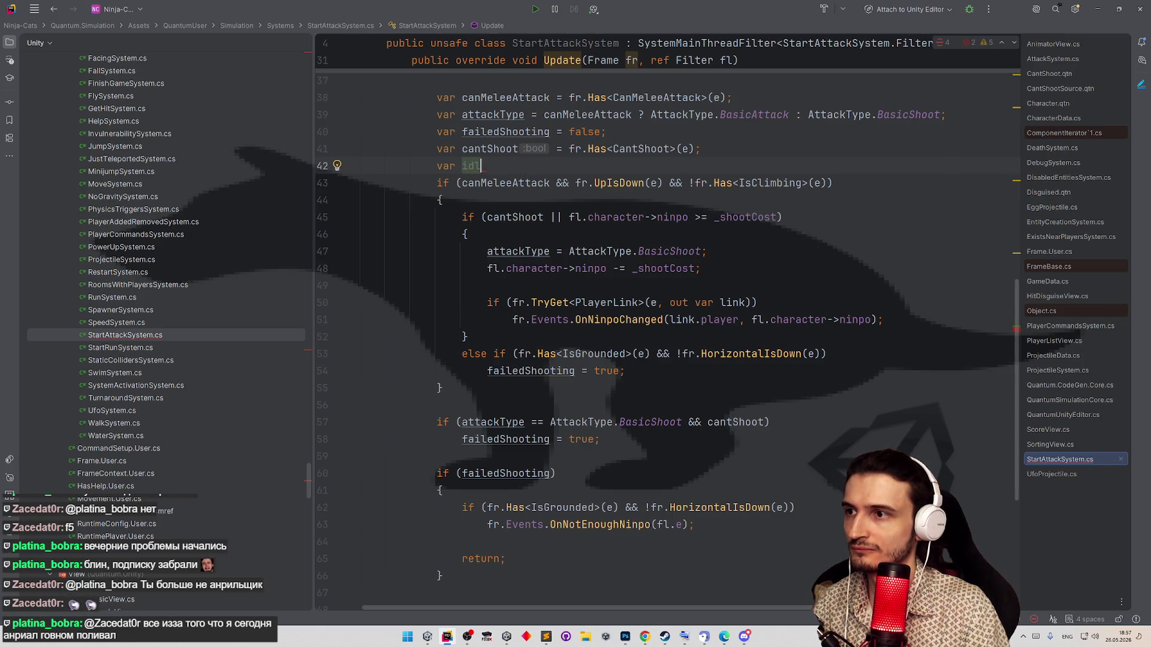
type("eisIdling =")
key("Escape")
left_click_drag(513, 353, 821, 353)
key("ctrl+c")
left_click(540, 165)
key("ctrl+v")
type(";")
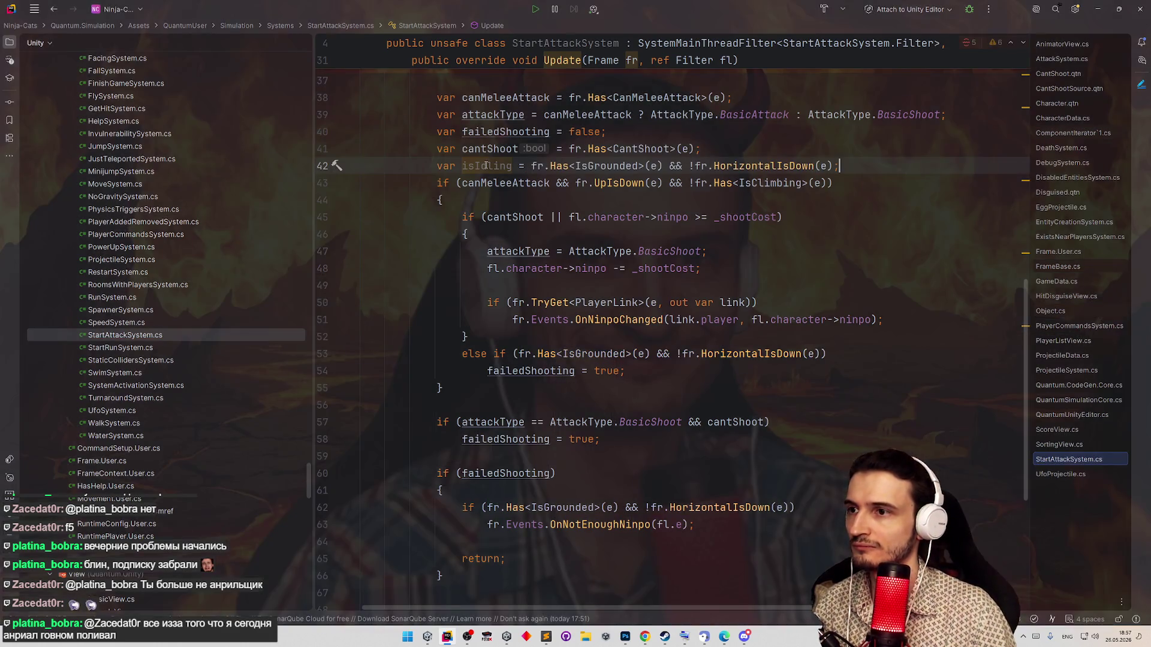
- Replace the grounded-and-not-moving condition on line 53 with isIdling
double_click(486, 166)
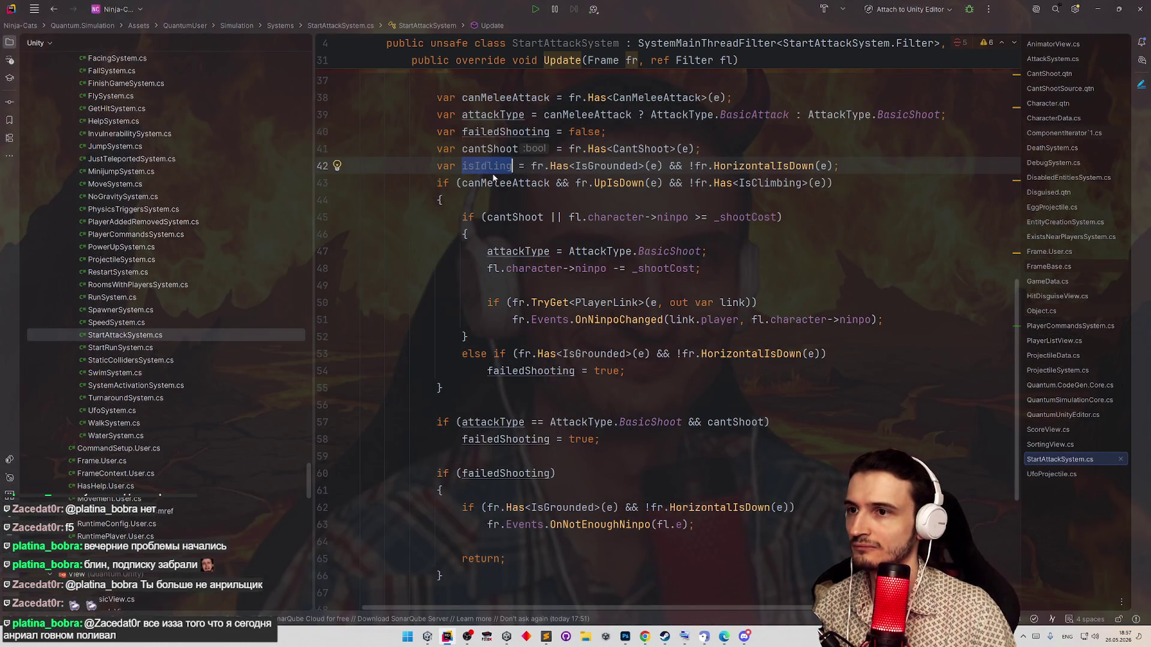
left_click(525, 357)
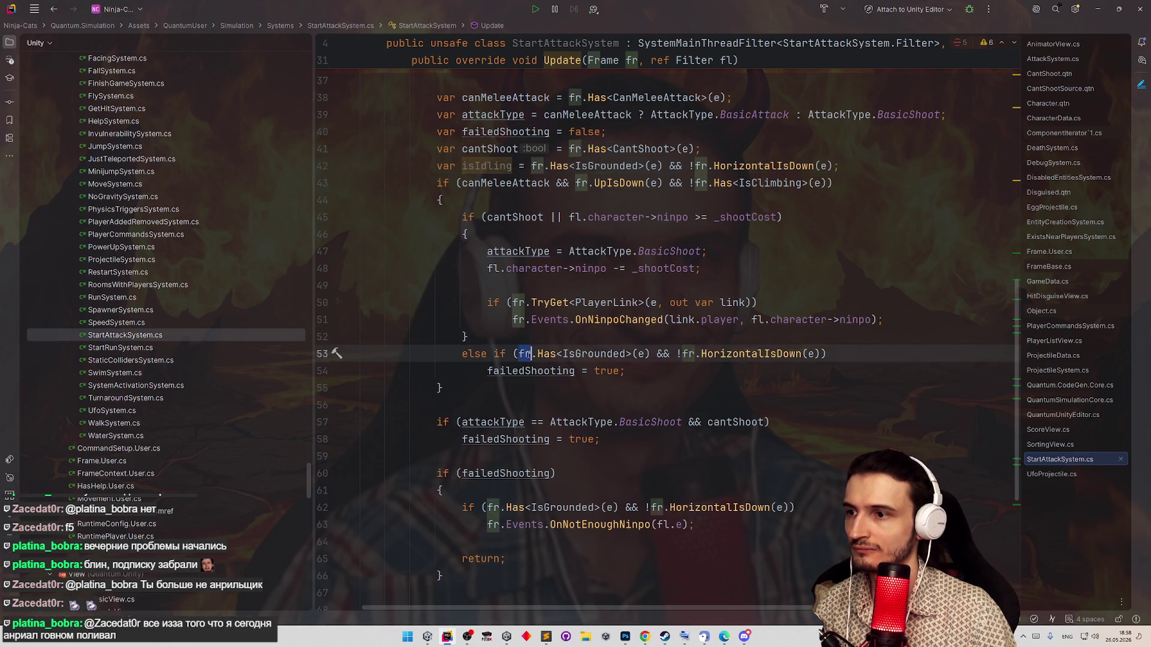
key("End")
key("Left")
key("Left")
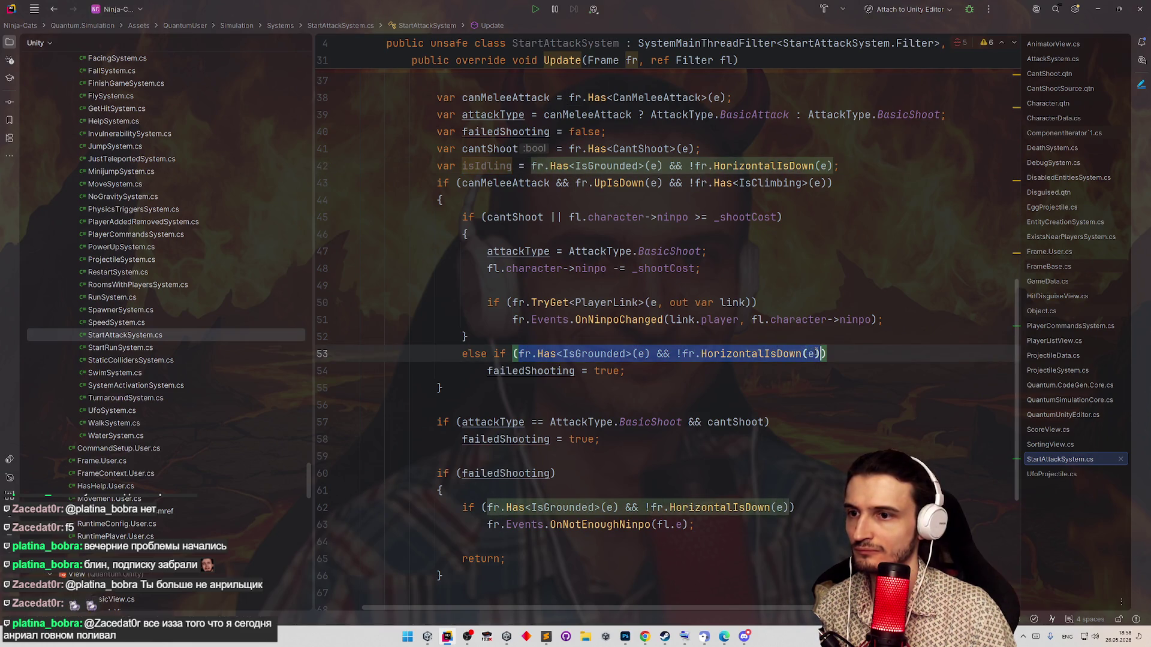
type("isIdling")
key("Down")
key("End")
- Merge isIdling into the failedShooting if on line 60 and delete the redundant inner if
left_click_drag(489, 507, 792, 507)
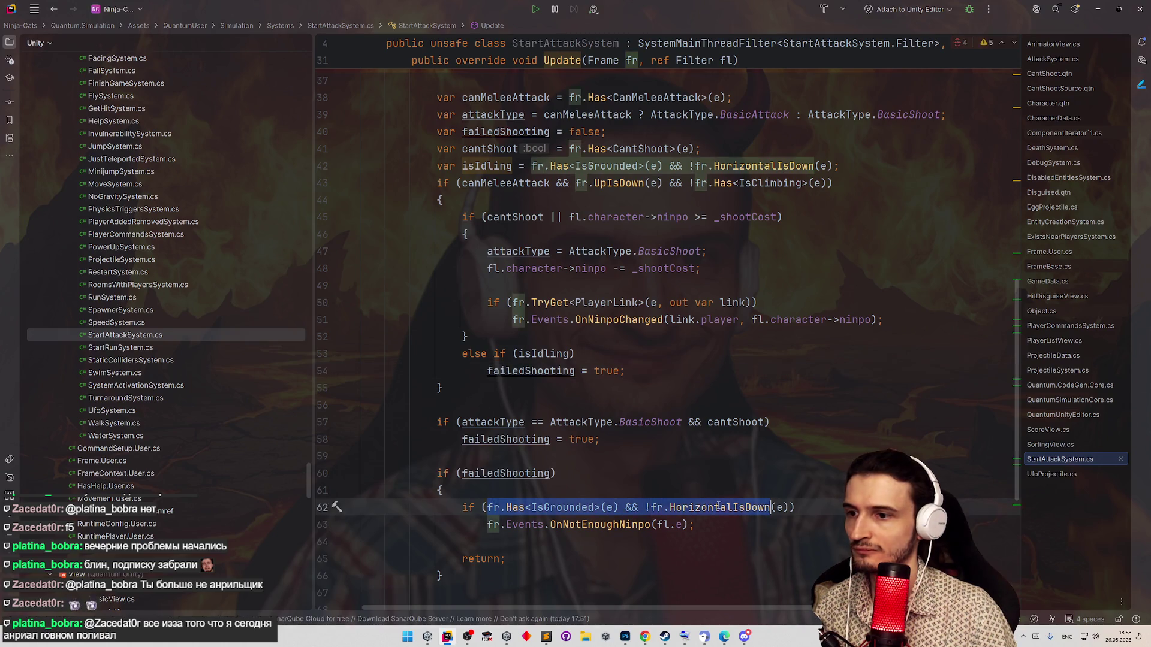
type("isIdling")
key("Up")
key("Up")
key("End")
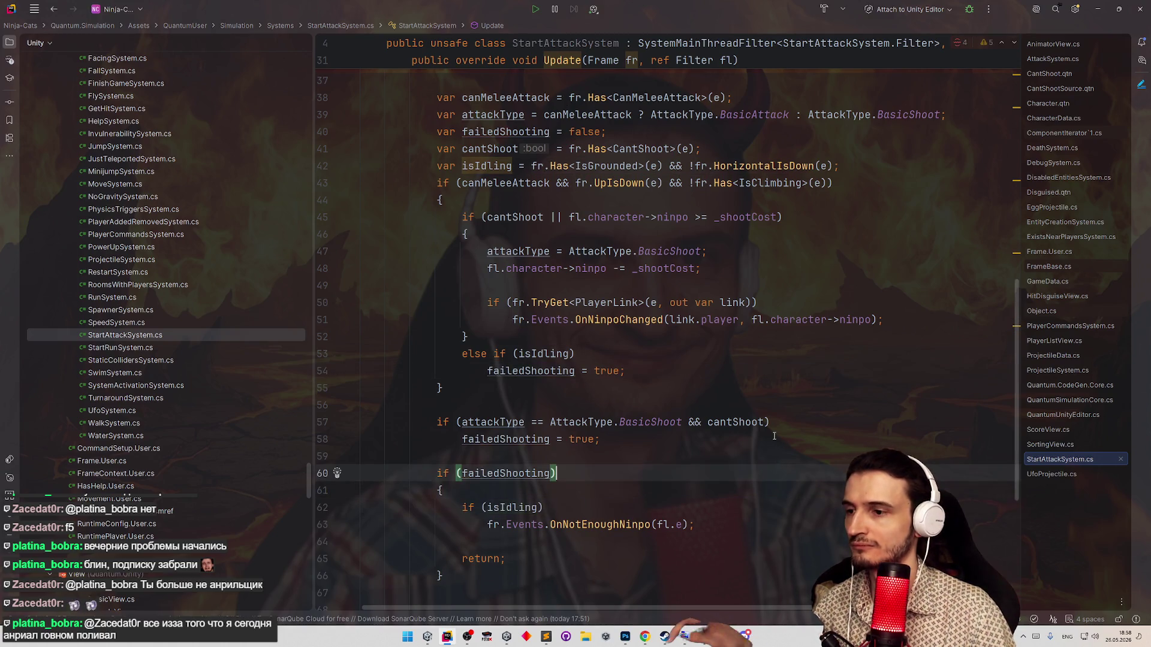
key("Left")
type("&&")
key("Down")
key("Down")
key("Left")
key("ctrl+shift+Left")
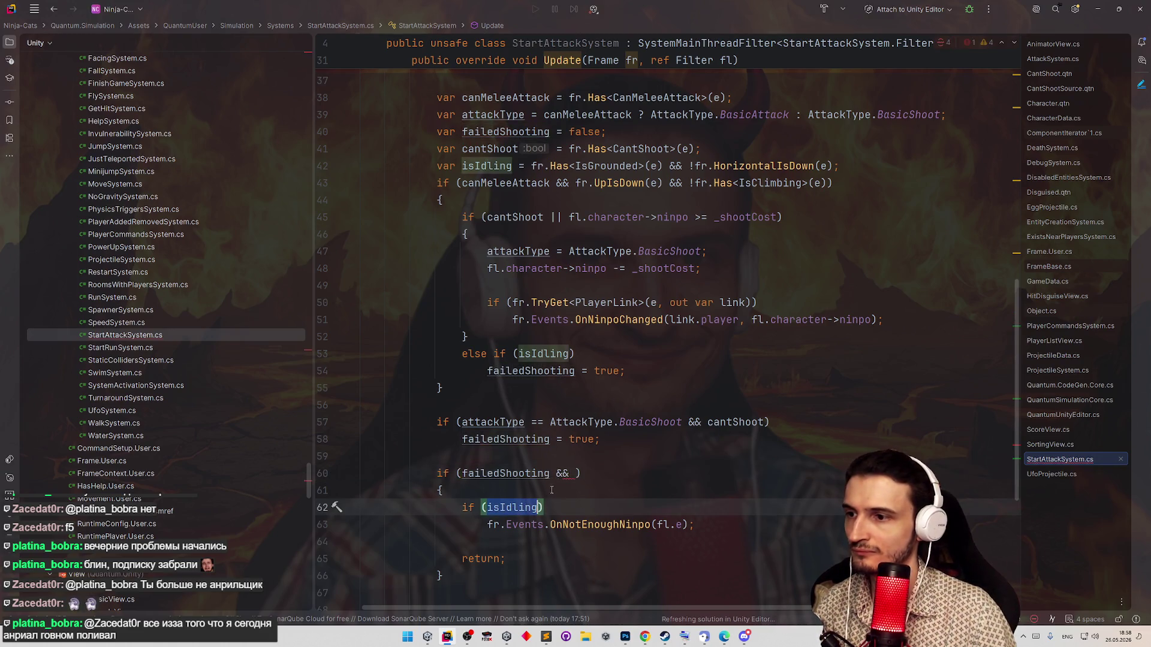
key("ctrl+c")
key("Up")
key("Up")
key("ctrl+v")
key("Down")
key("Down")
key("ctrl+y")
- Tidy the guard block by unindenting the OnNotEnoughNinpo call, then return to Unity
left_click(472, 525)
key("BackSpace")
key("Home")
key("shift+Tab")
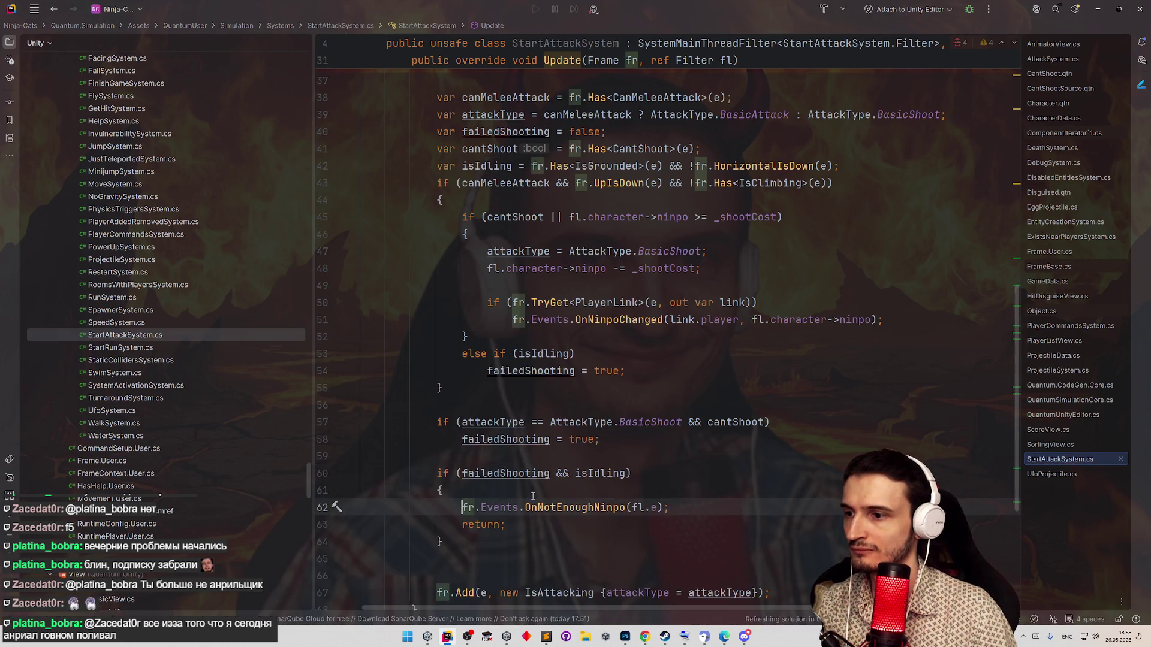
left_click(540, 491)
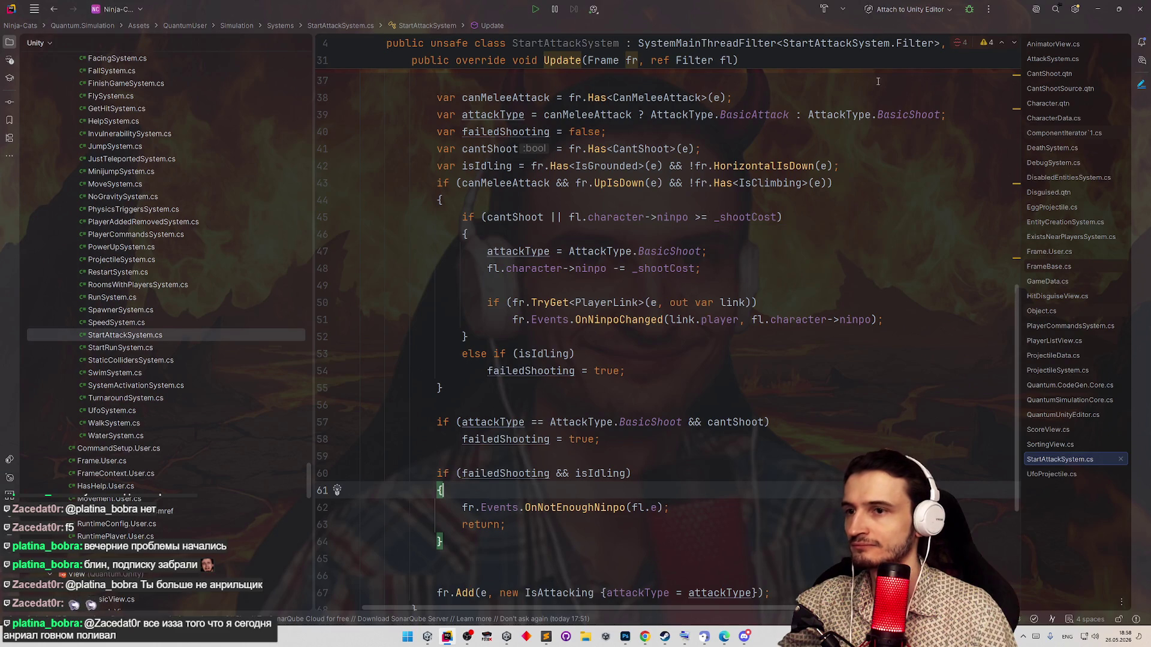
key("alt+Tab")
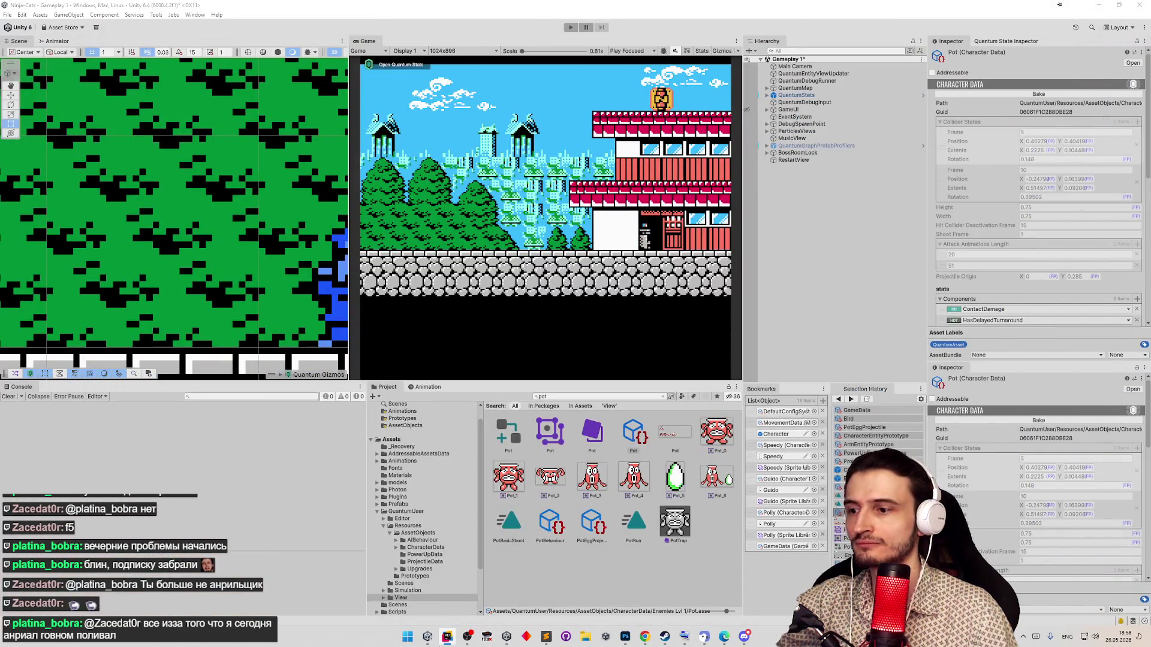
left_click(446, 636)
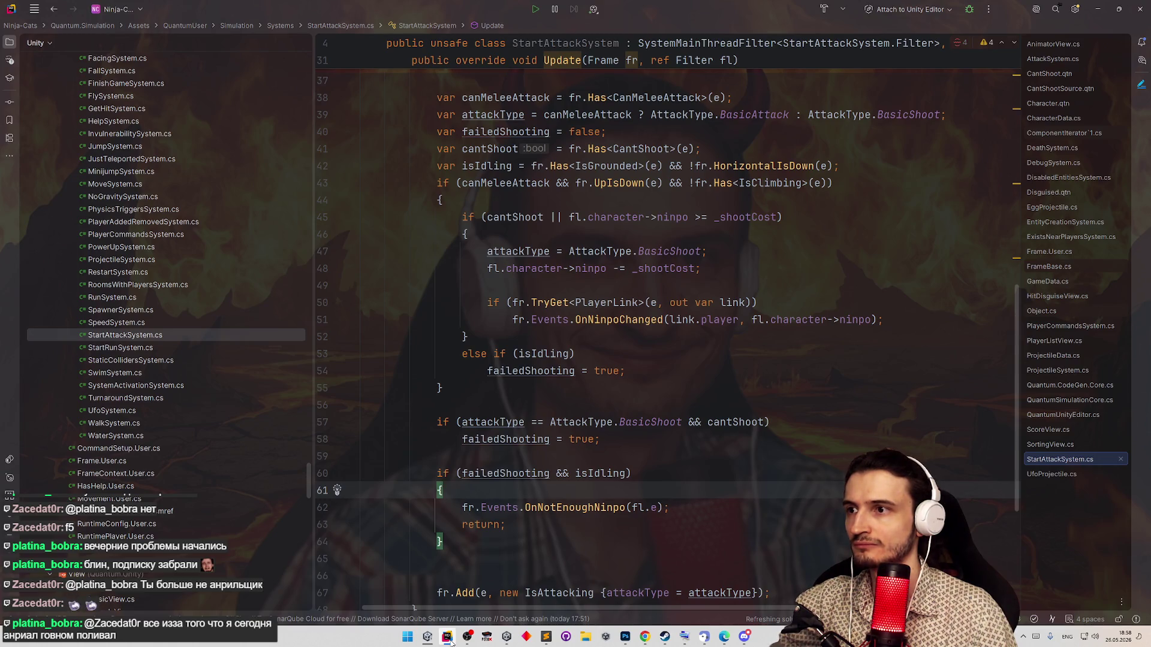
left_click(528, 187)
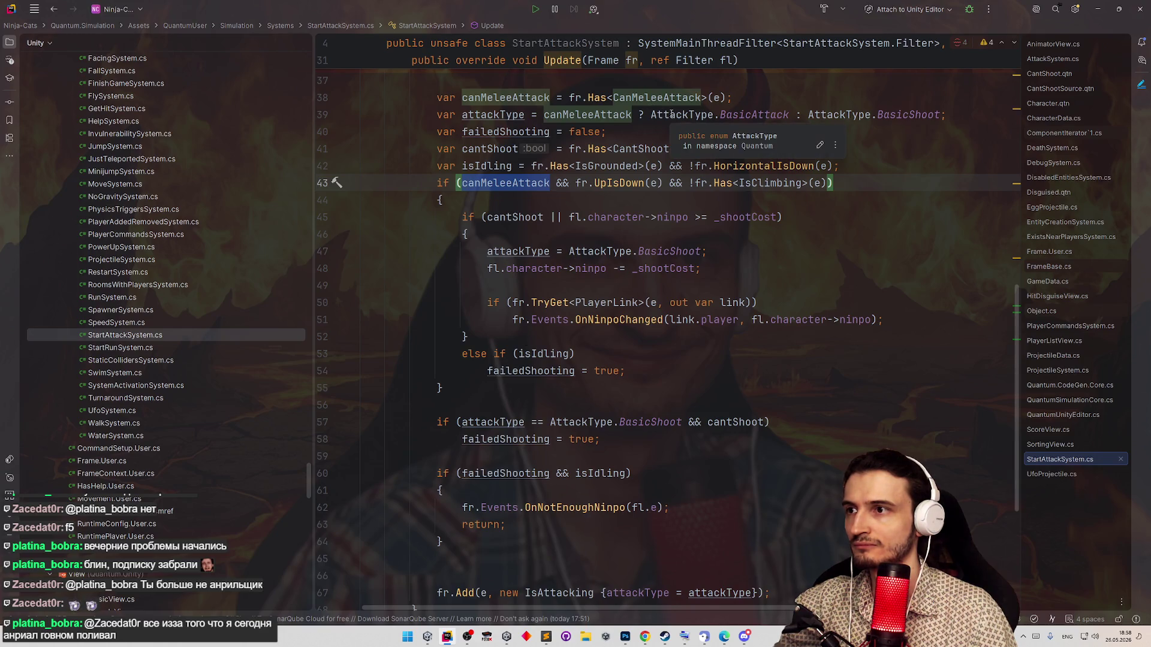
mouse_move(677, 116)
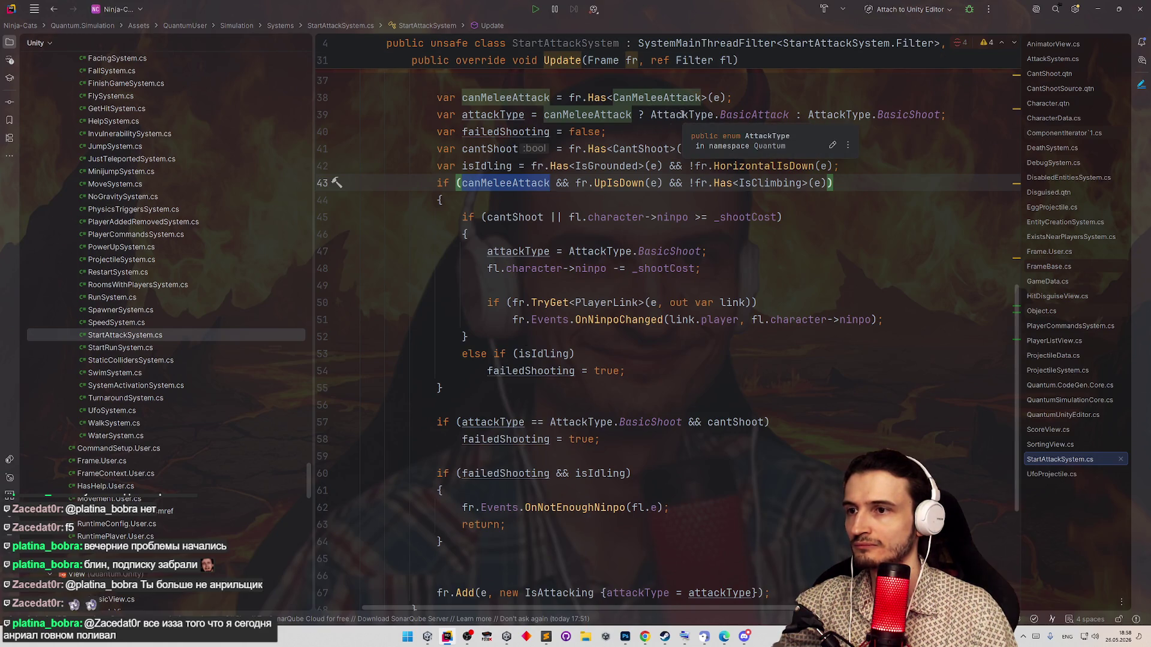
double_click(683, 114)
key("ctrl+w")
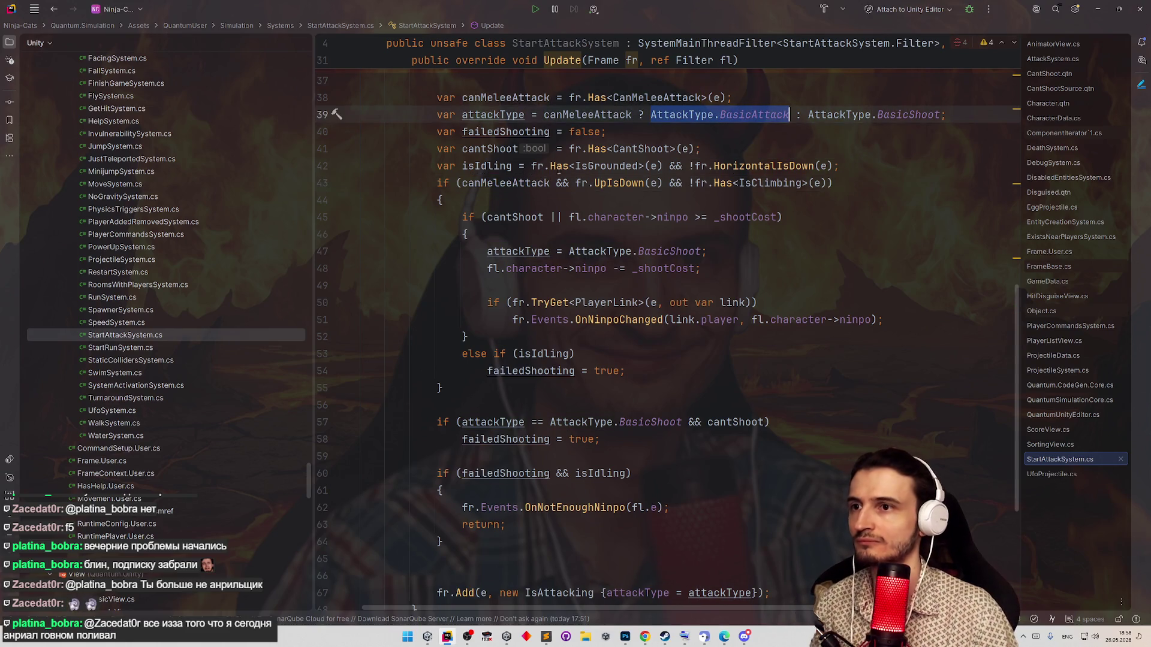
key("ctrl+c")
double_click(519, 183)
key("ctrl+v")
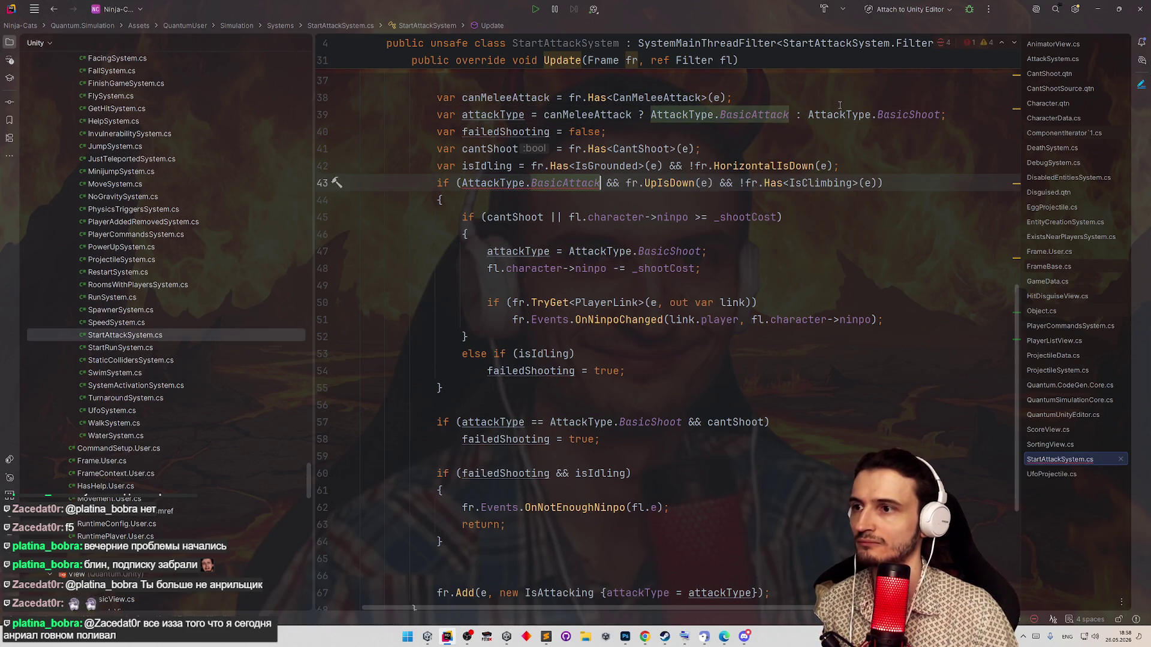
key("ctrl+z")
left_click(939, 165)
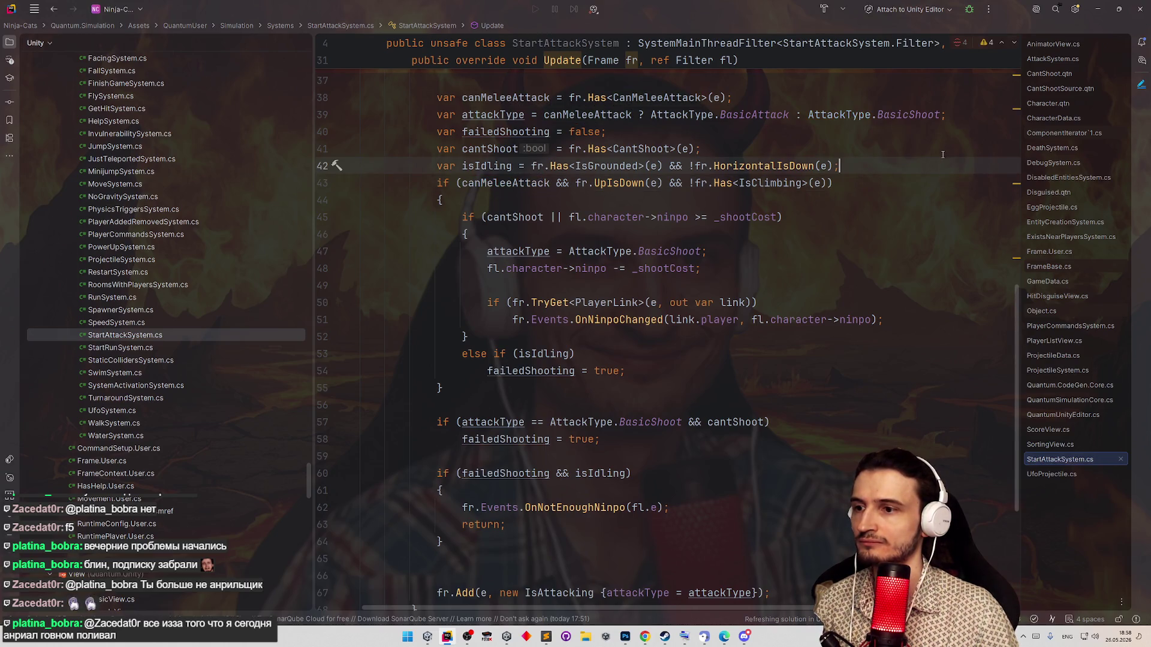
left_click(1098, 9)
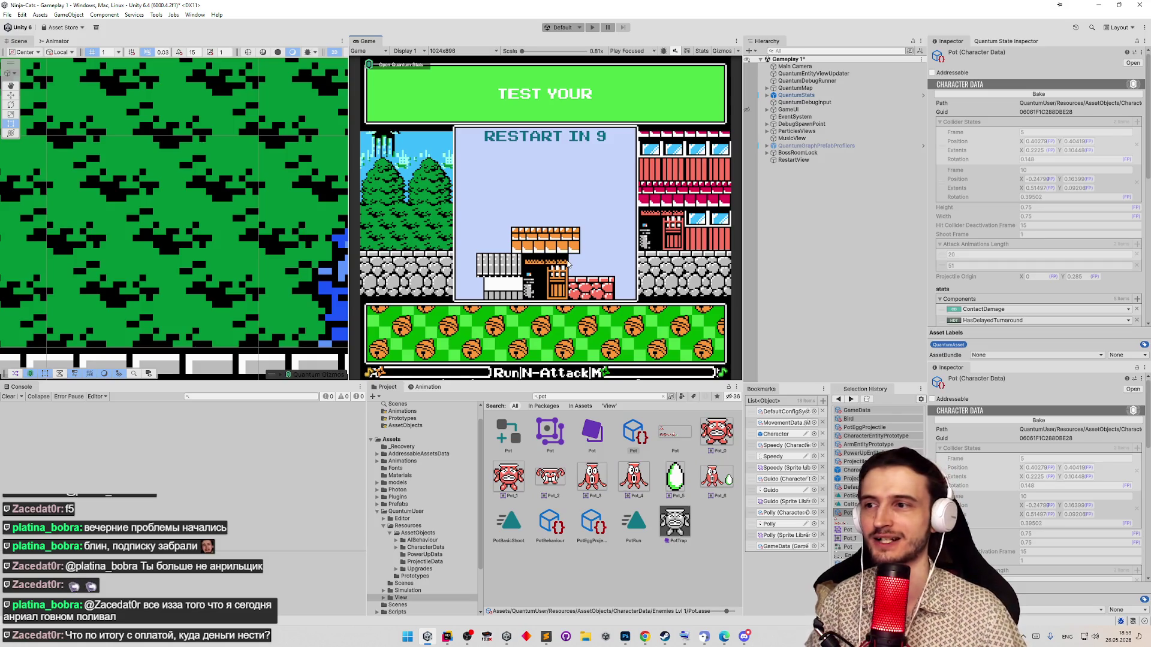
- Enter Play mode with Ctrl+P to play-test the Peregon level
key("ctrl+p")
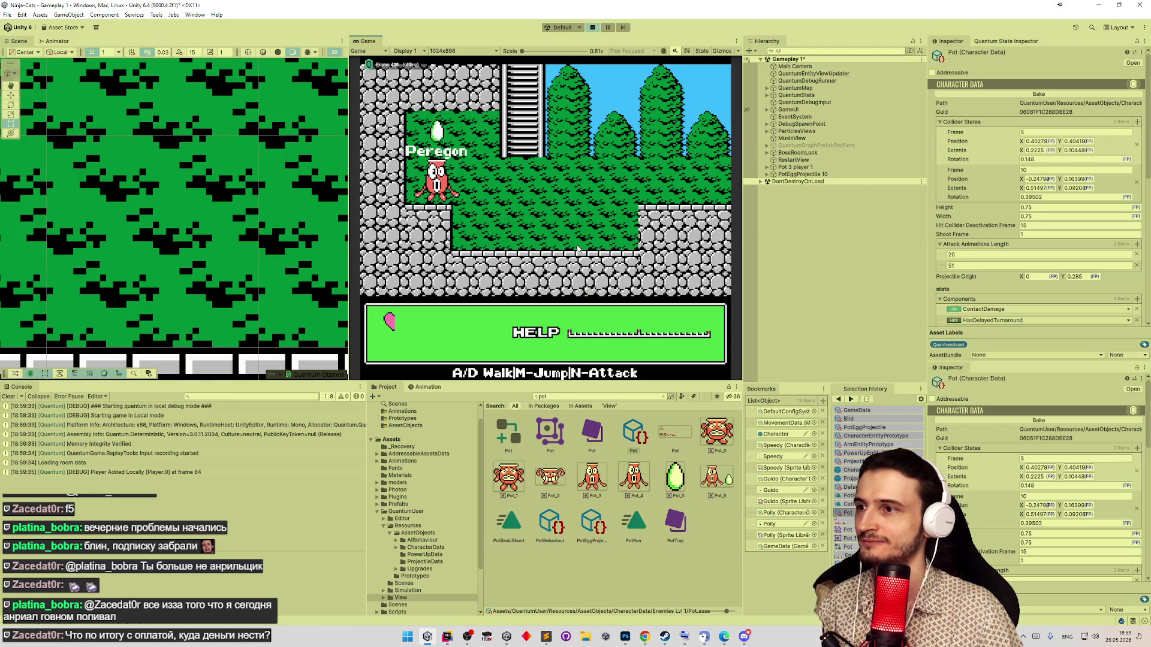
- Pick an upgrade and the Peregon character, then walk, jump and attack around the pillar and ledges
key("m")
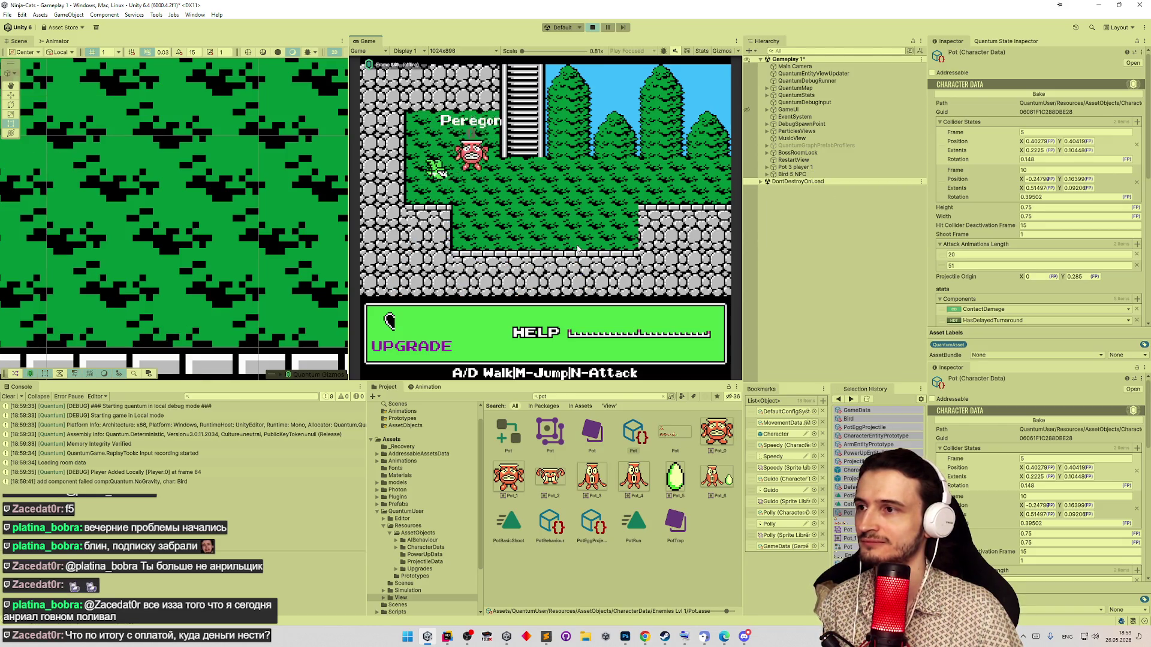
left_click(686, 343)
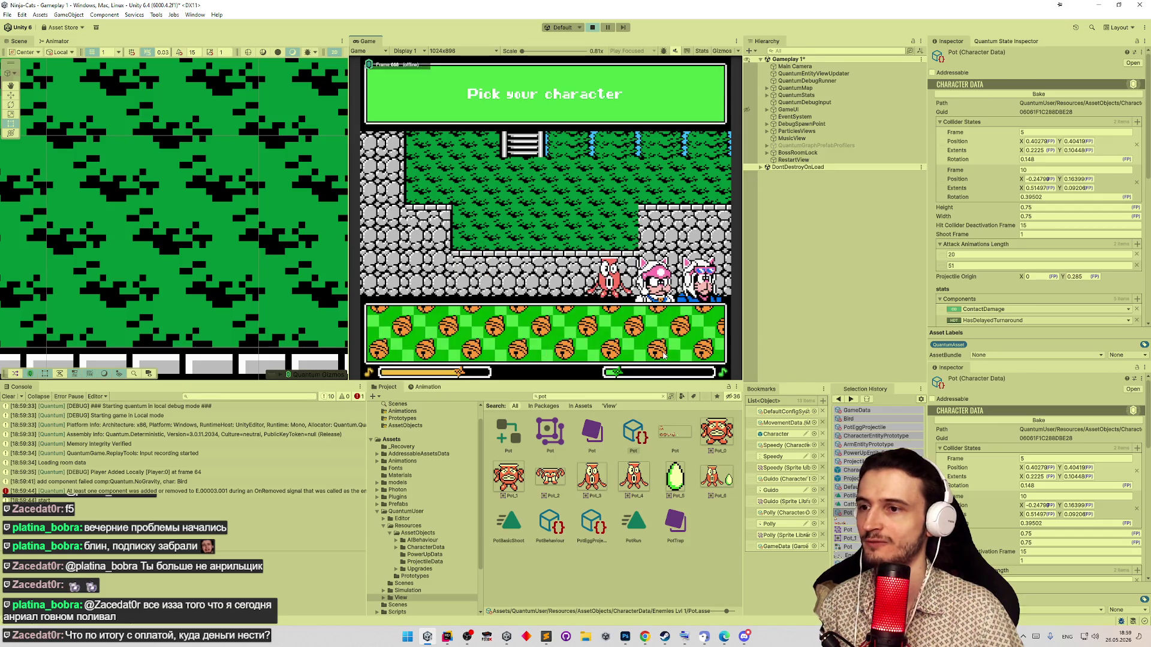
left_click(655, 279)
left_click(678, 341)
key("d")
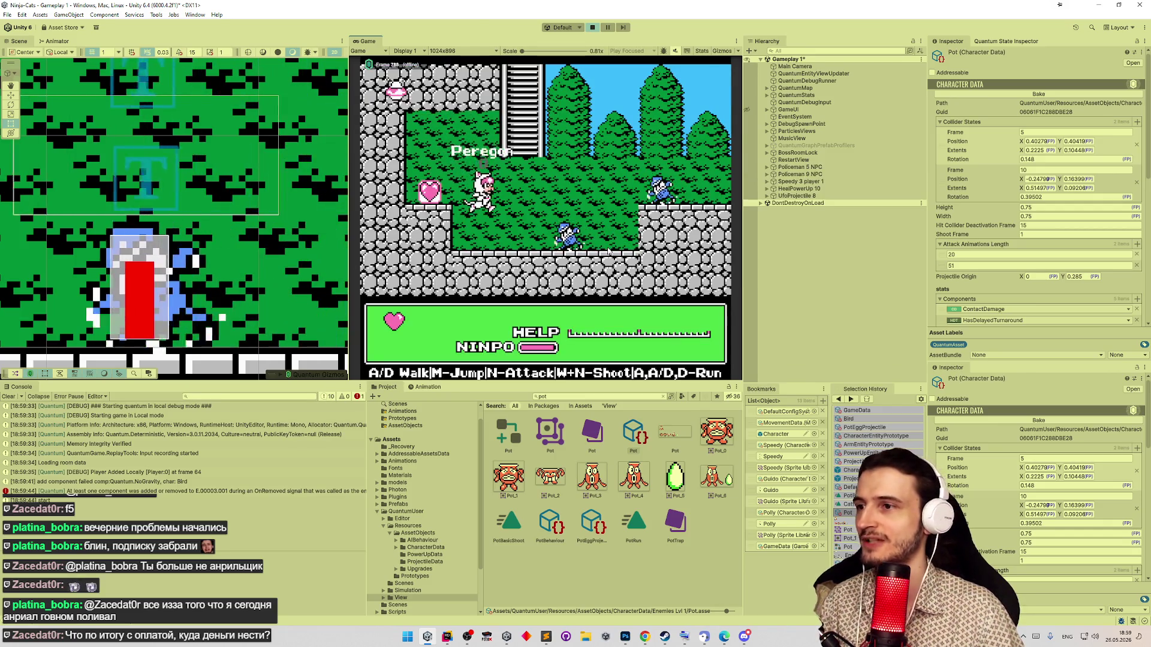
key("n")
key("d")
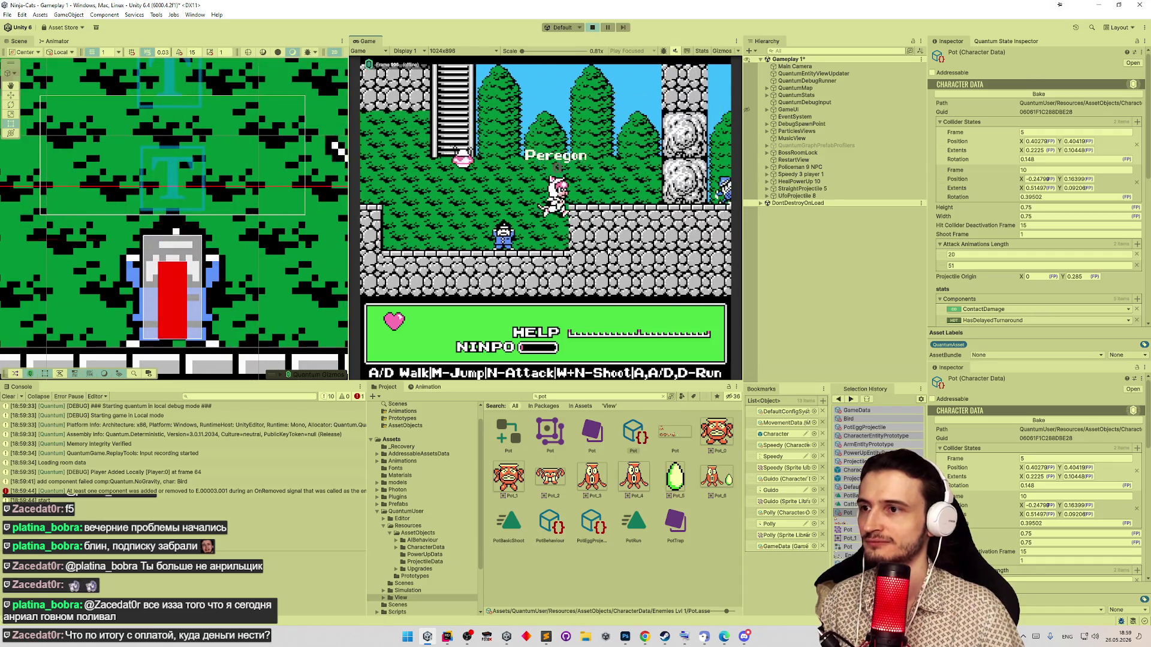
key("d")
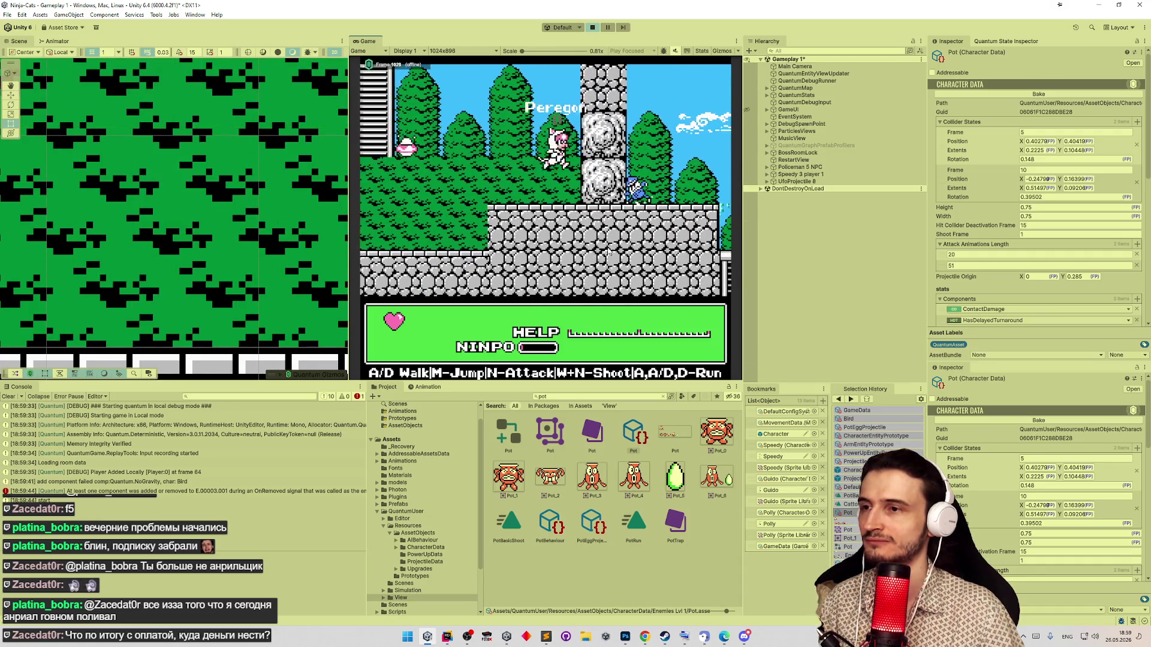
key("n")
key("a")
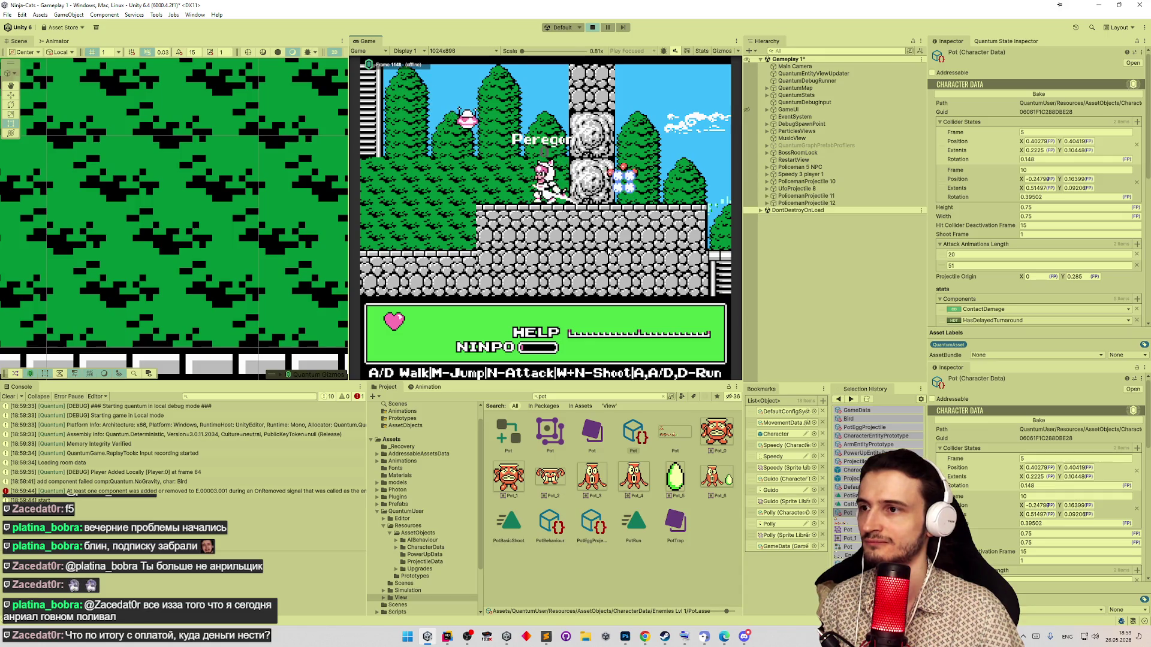
key("a")
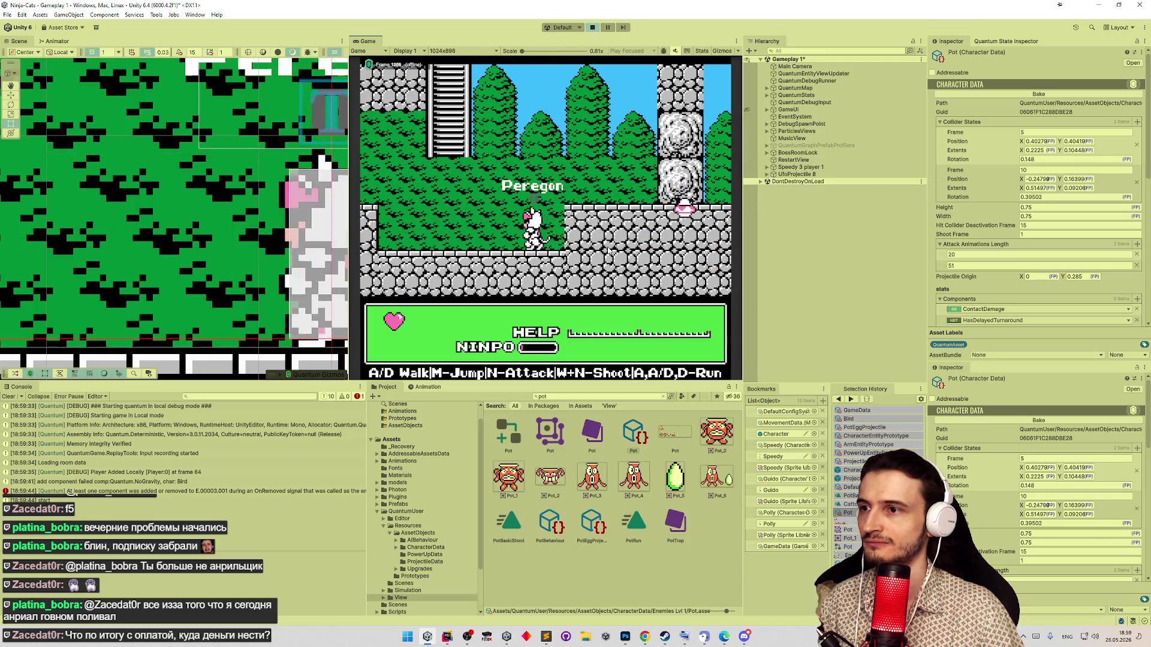
key("m")
key("d")
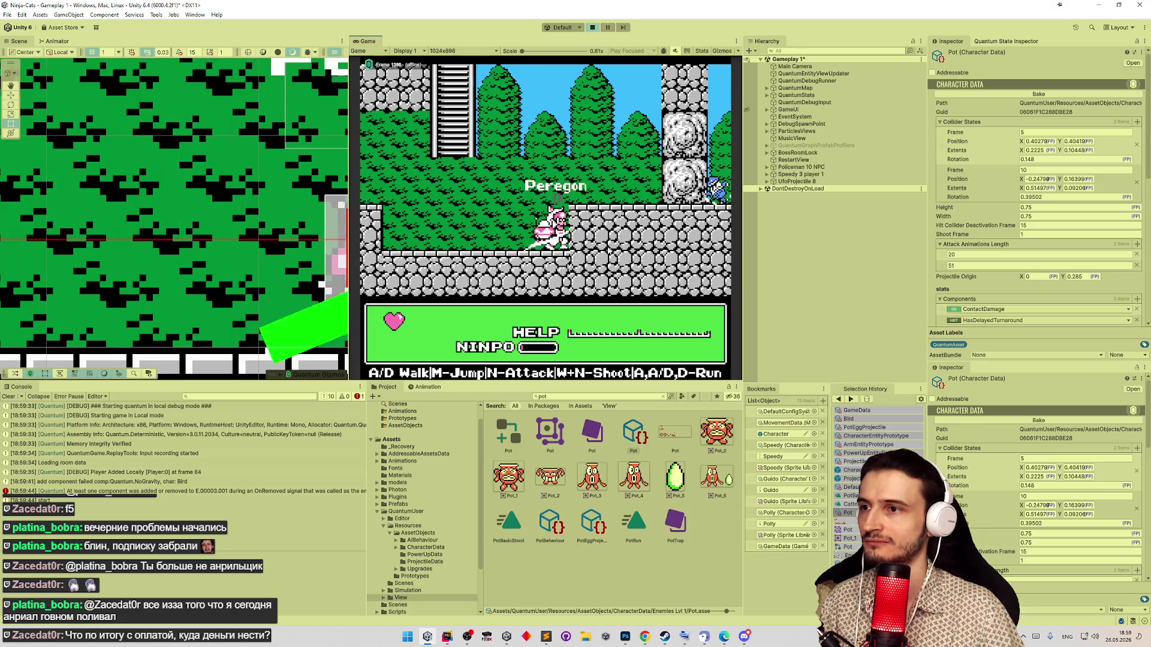
key("n")
- Climb the ladder and keep fighting until the restart screen appears, then clear the Console
key("a")
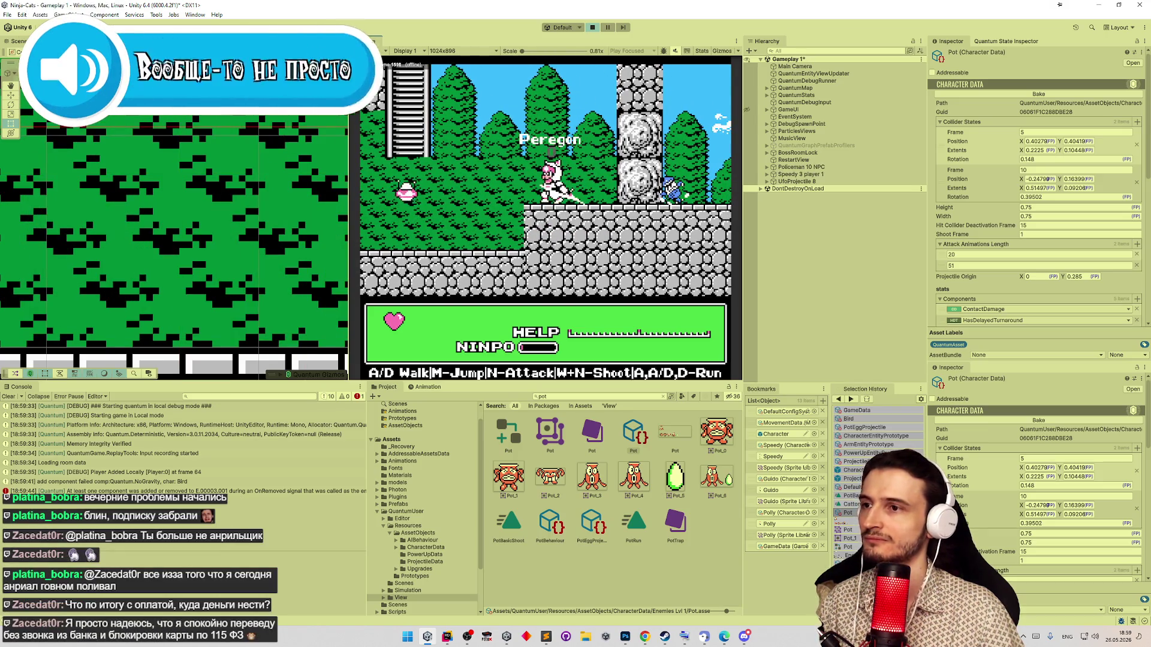
key("a")
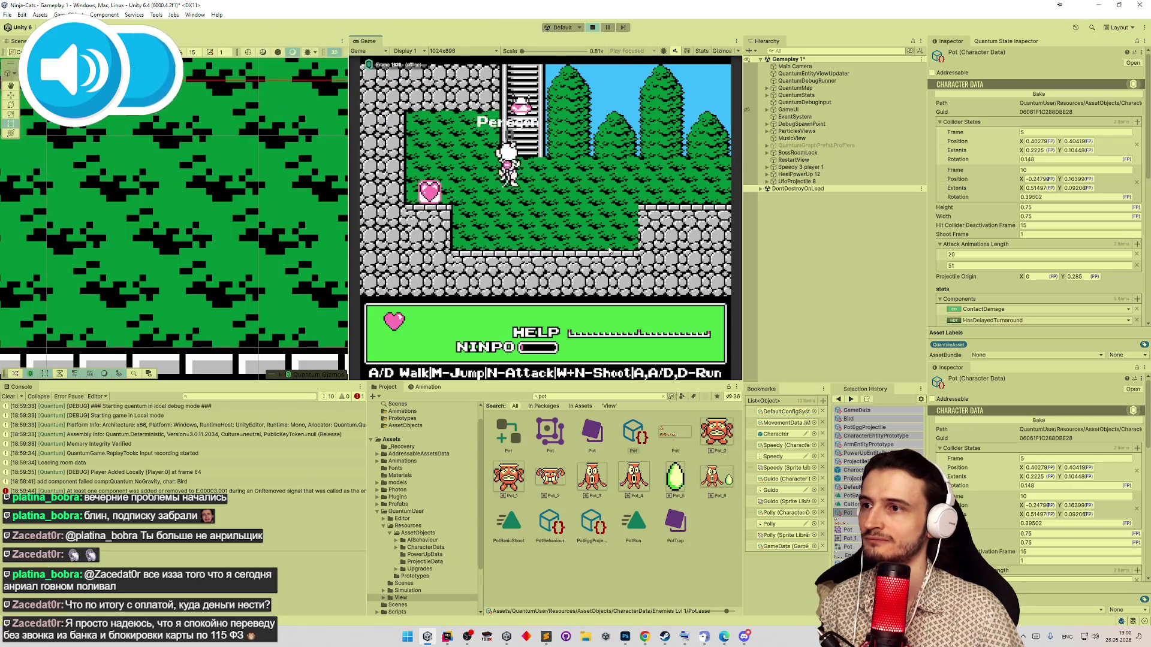
key("w")
key("d")
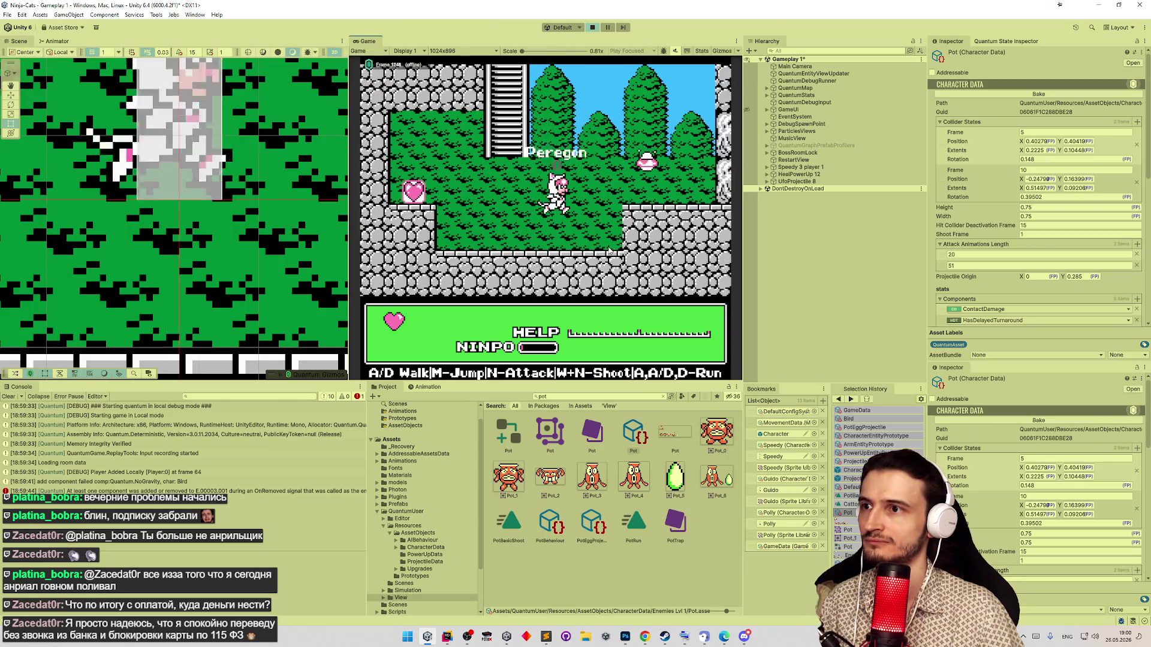
key("m")
key("a")
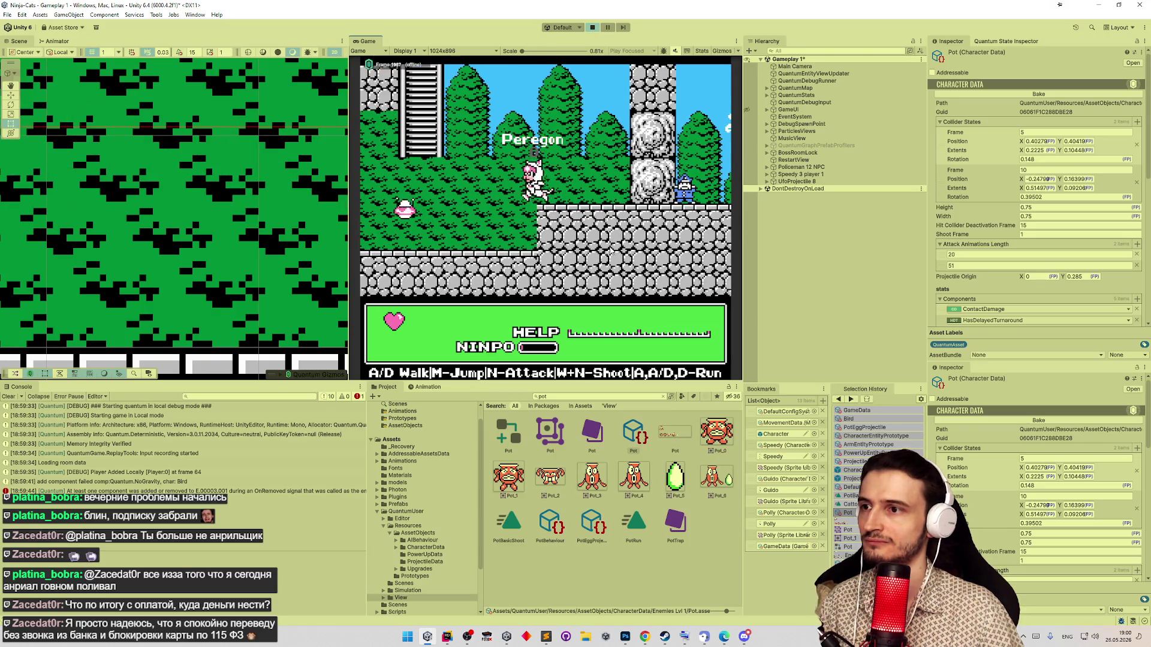
key("a")
key("n")
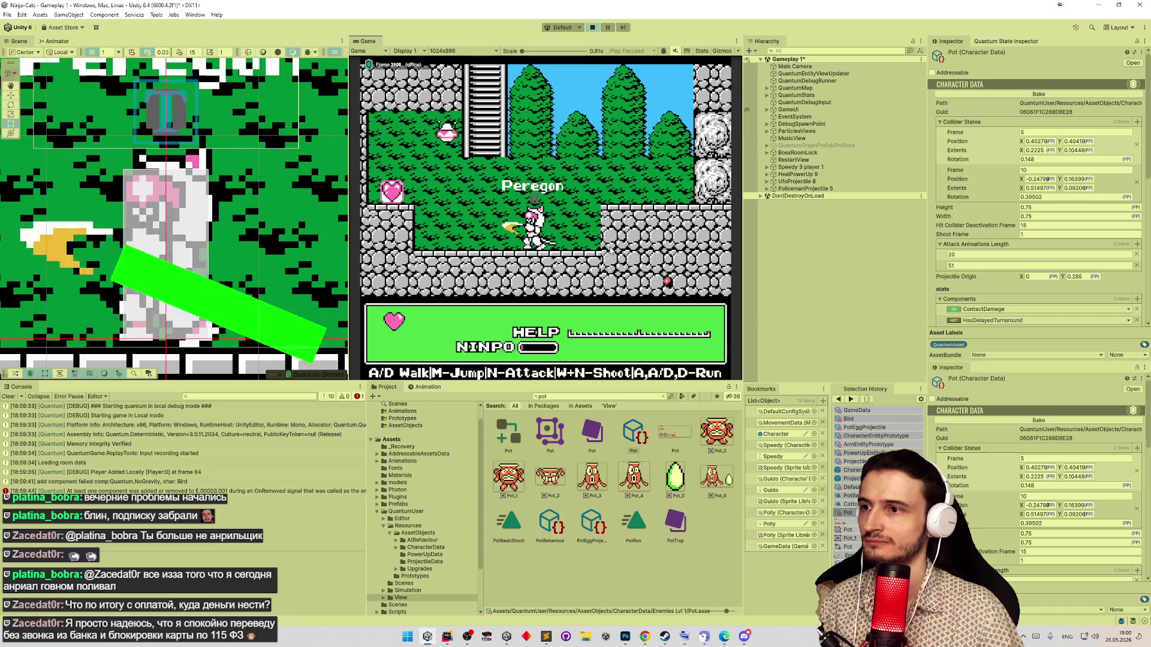
key("a")
key("m")
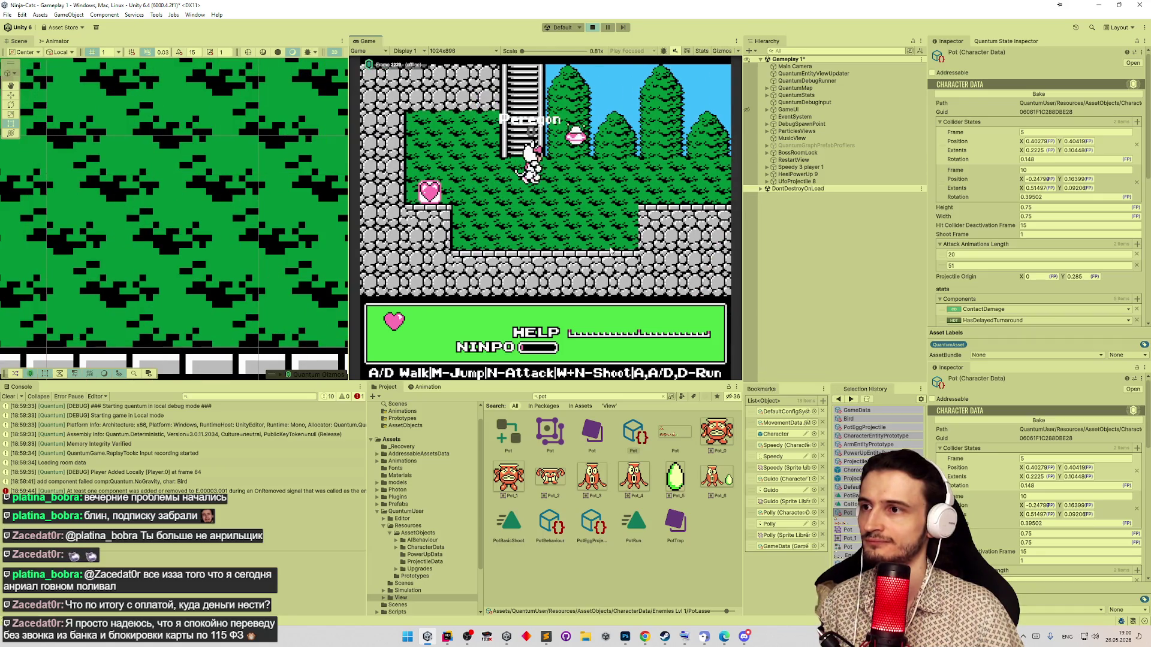
key("d")
key("n")
key("d")
key("m")
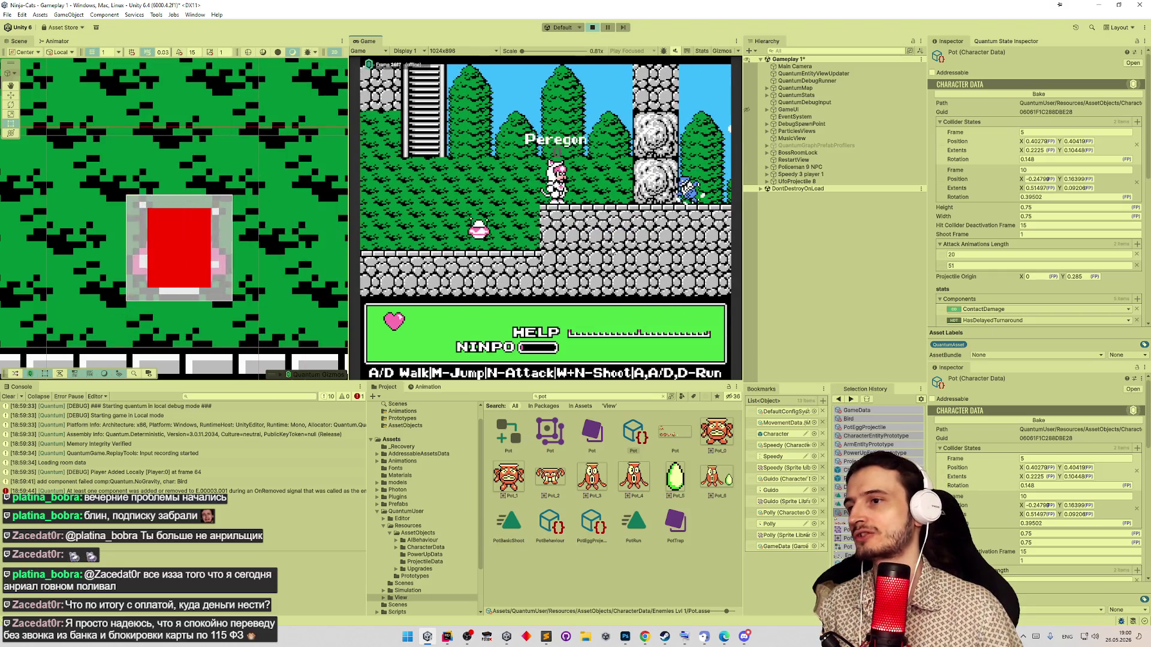
left_click(12, 396)
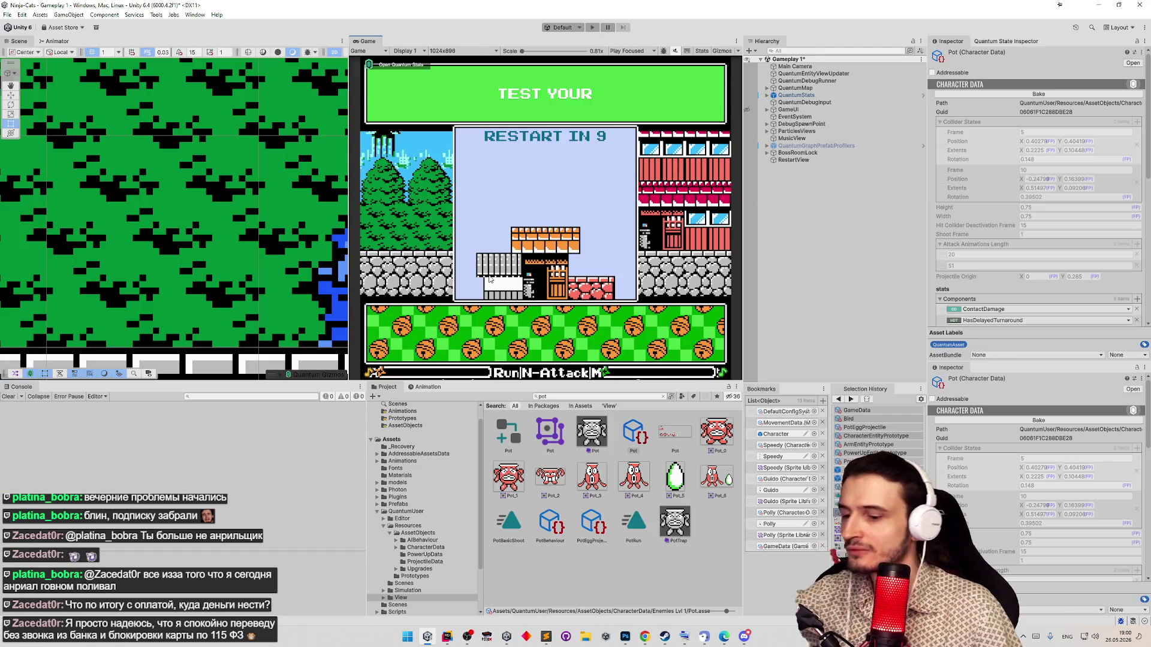
- Switch to Rider and open the StartAttackSystem class via symbol search
left_click(447, 636)
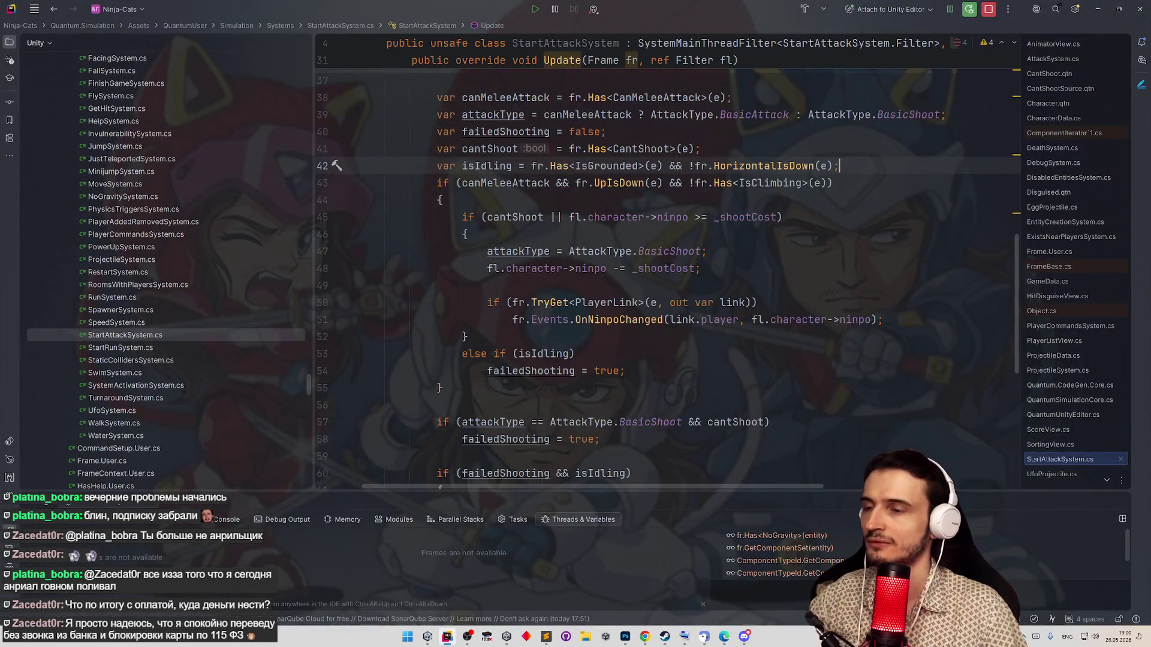
scroll(611, 238, "down", 1)
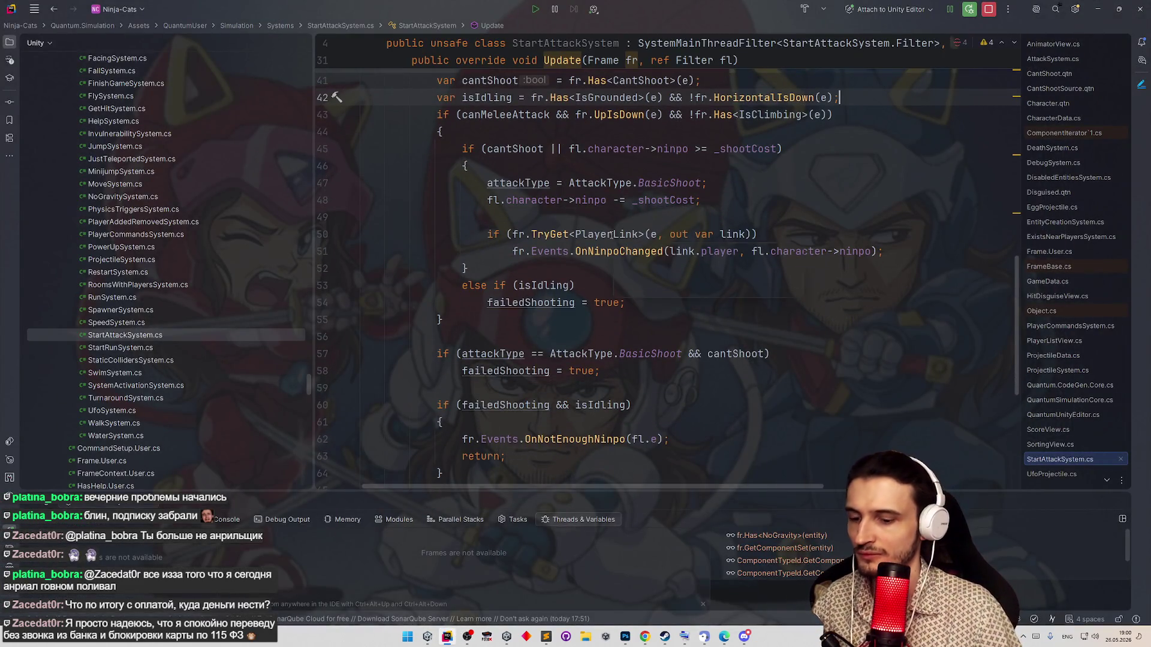
key("shift")
key("shift")
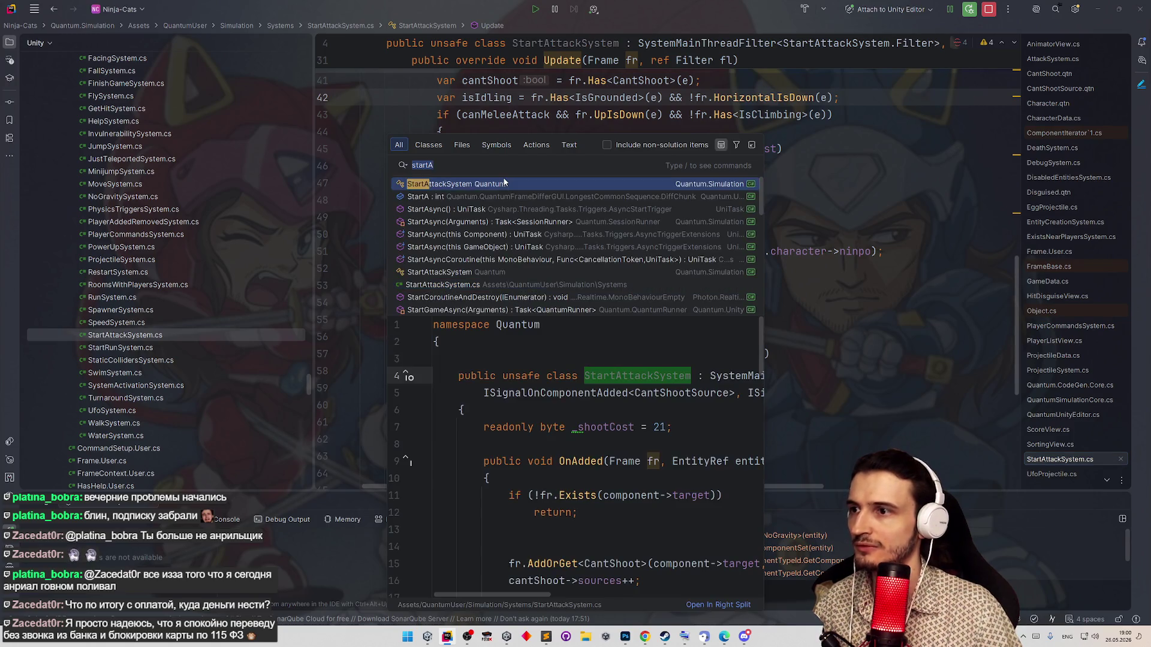
left_click(535, 187)
scroll(1015, 144, "down", 3)
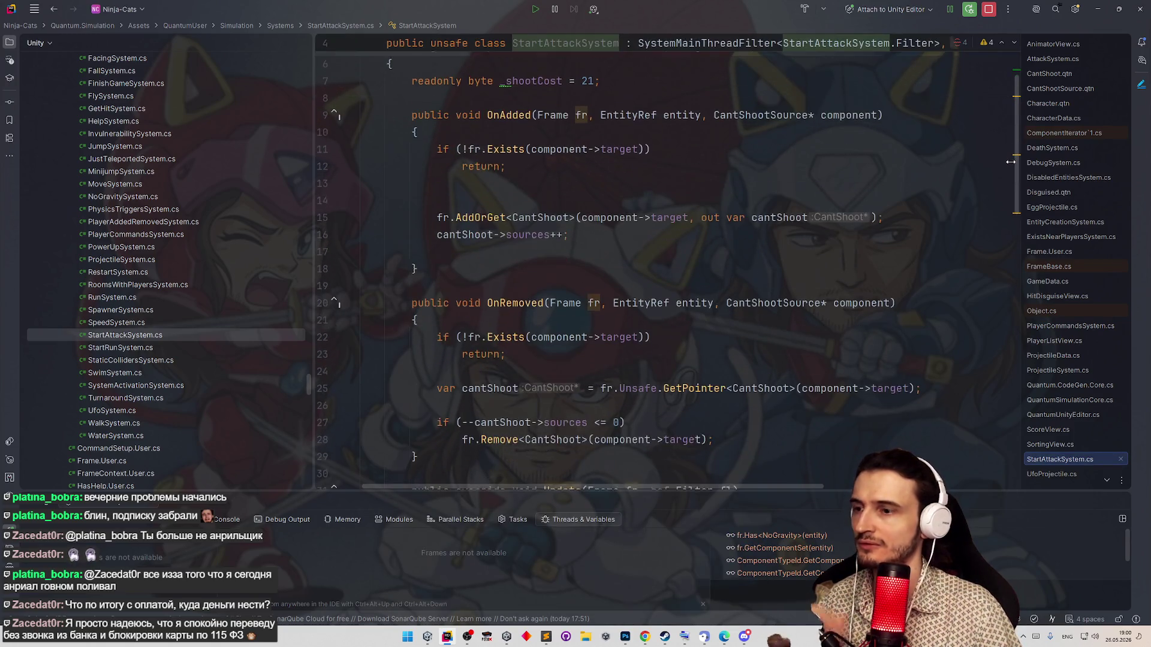
scroll(1009, 165, "down", 2)
scroll(1008, 165, "down", 5)
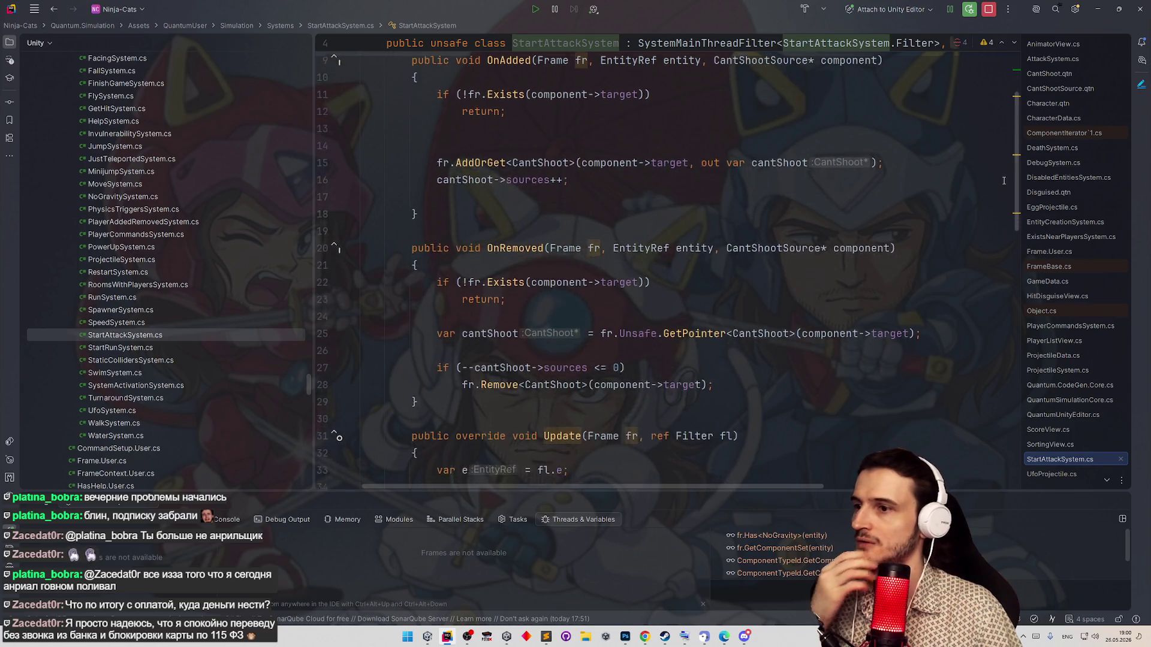
scroll(663, 258, "up", 2)
scroll(664, 258, "up", 3)
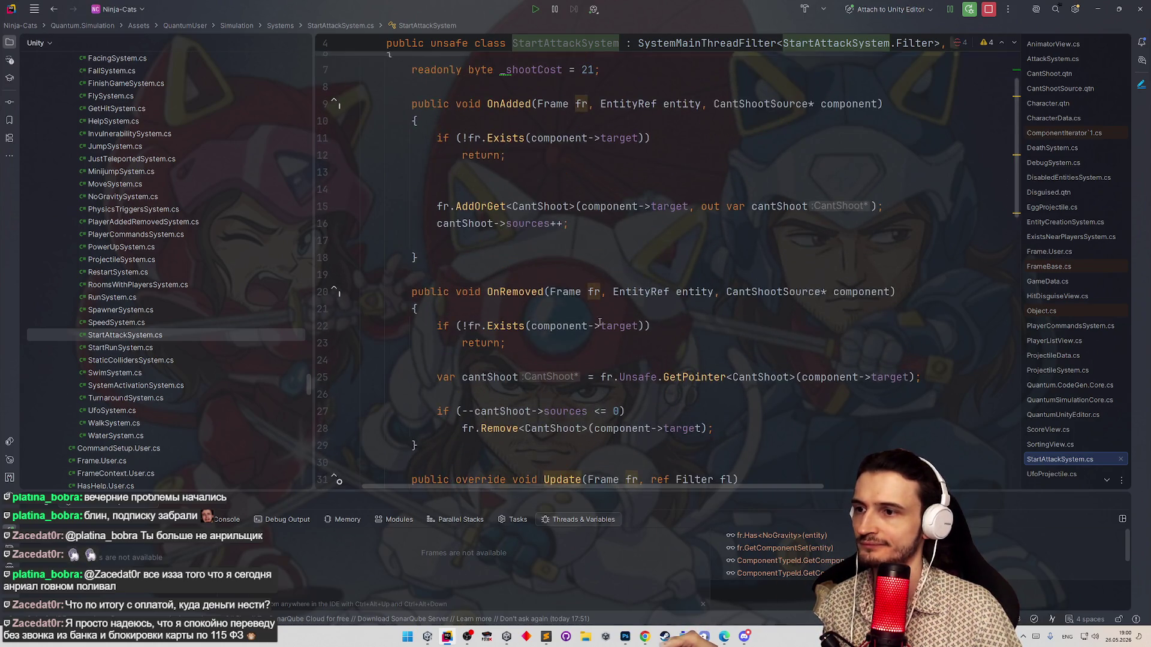
- Add '|| fr.DestroyPending(component->target)' to the OnRemoved guard on line 22
double_click(505, 325)
type("D")
key("Down")
key("Return")
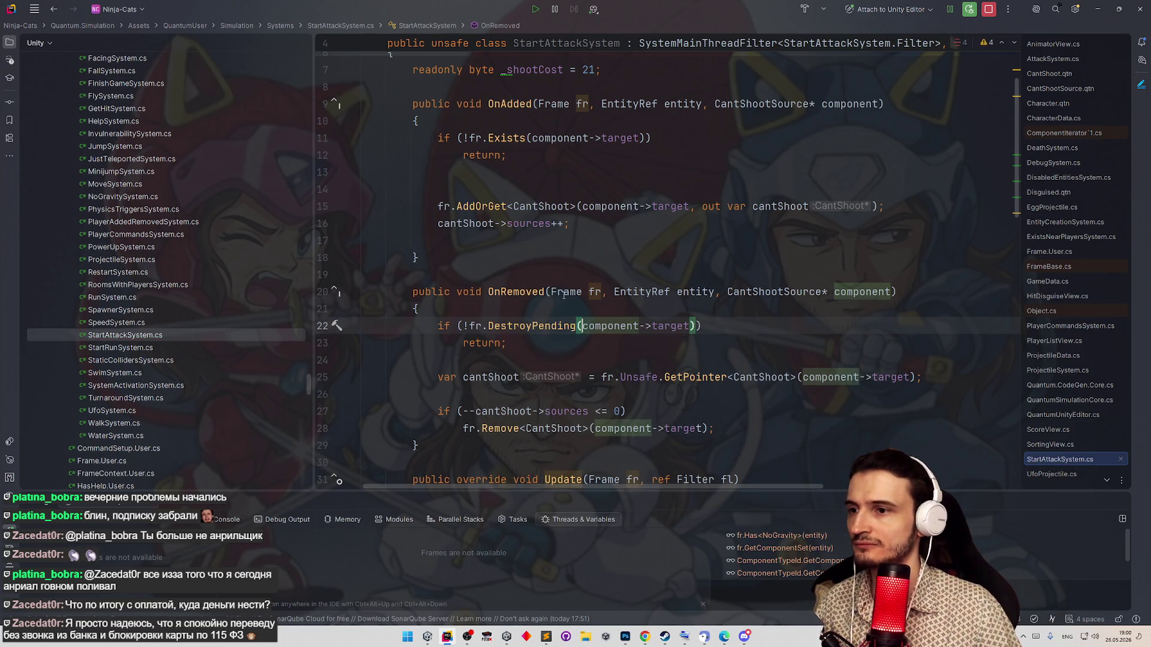
key("ctrl+z")
key("ctrl+z")
key("ctrl+z")
left_click(645, 319)
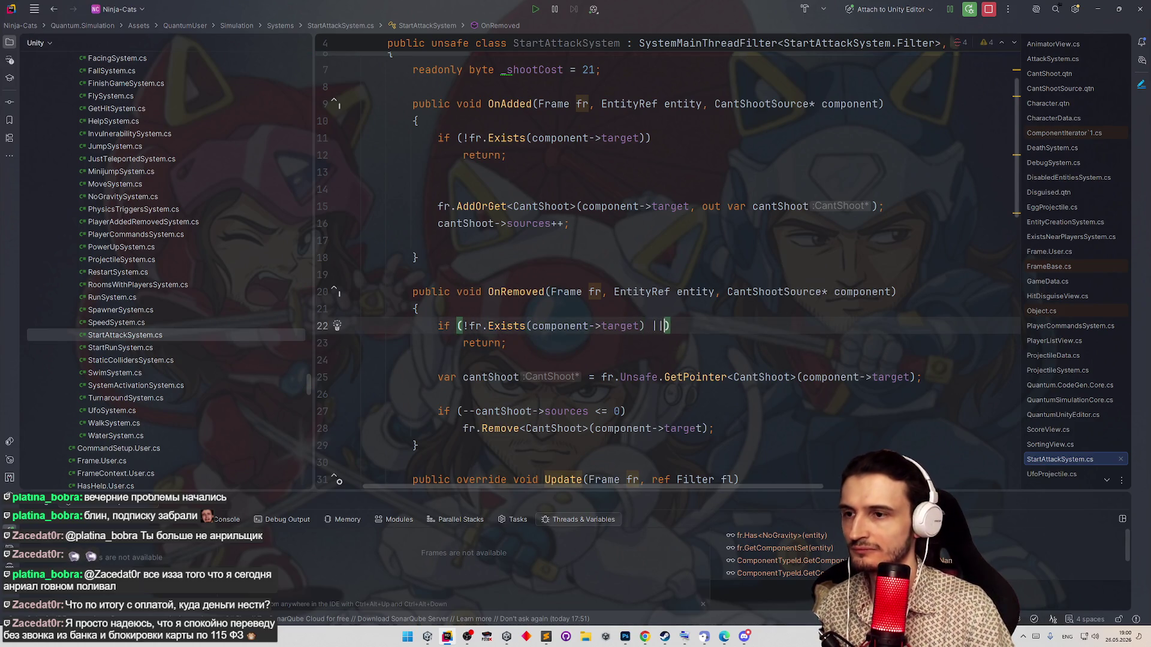
type("fr.des")
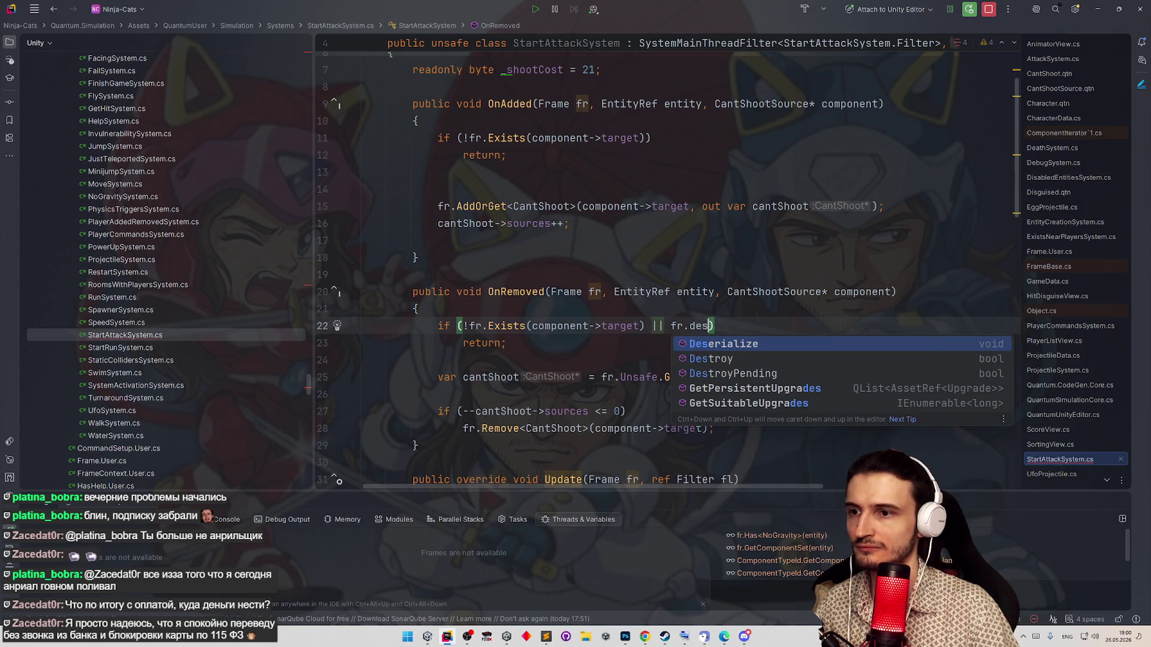
key("Escape")
key("Down")
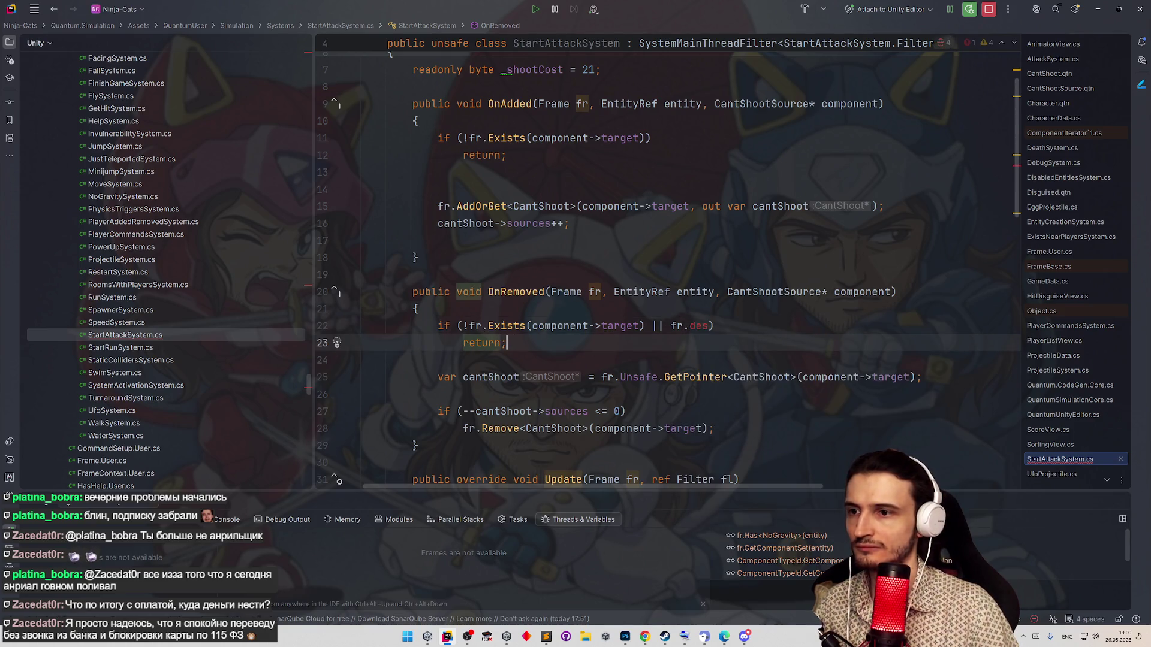
left_click(711, 327)
key("ctrl+space")
key("Down")
key("Down")
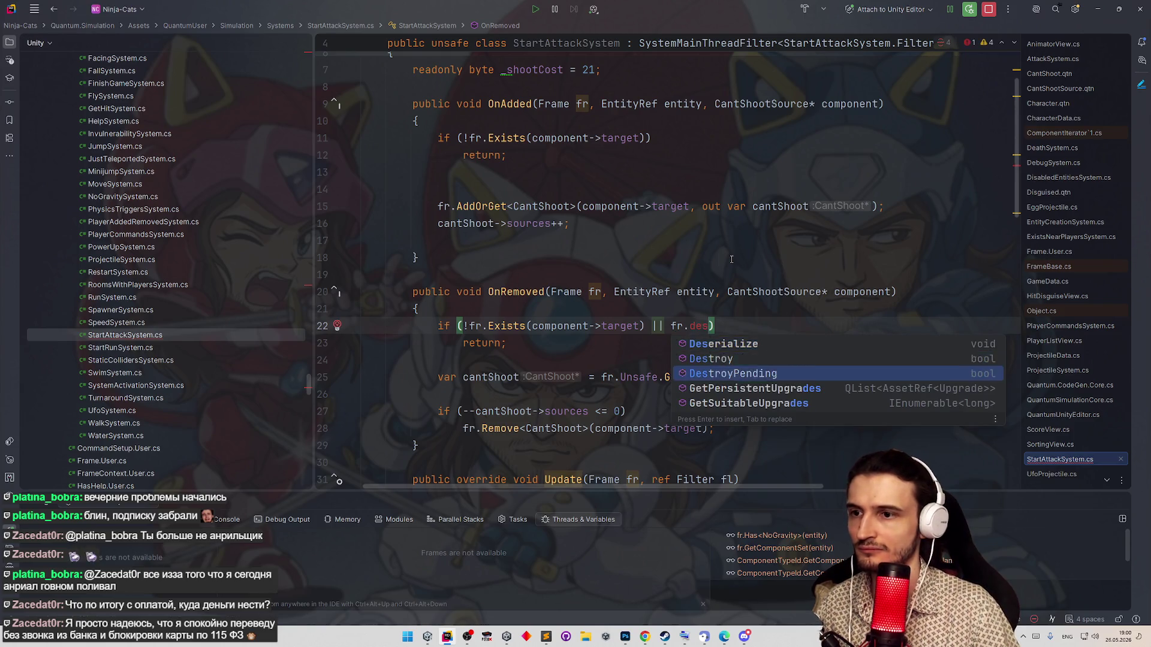
key("Return")
type("component->target")
- Copy the DestroyPending condition into the OnAdded guard on line 11 and minimise Rider
left_click_drag(653, 325, 902, 326)
key("ctrl+c")
left_click(645, 138)
key("ctrl+v")
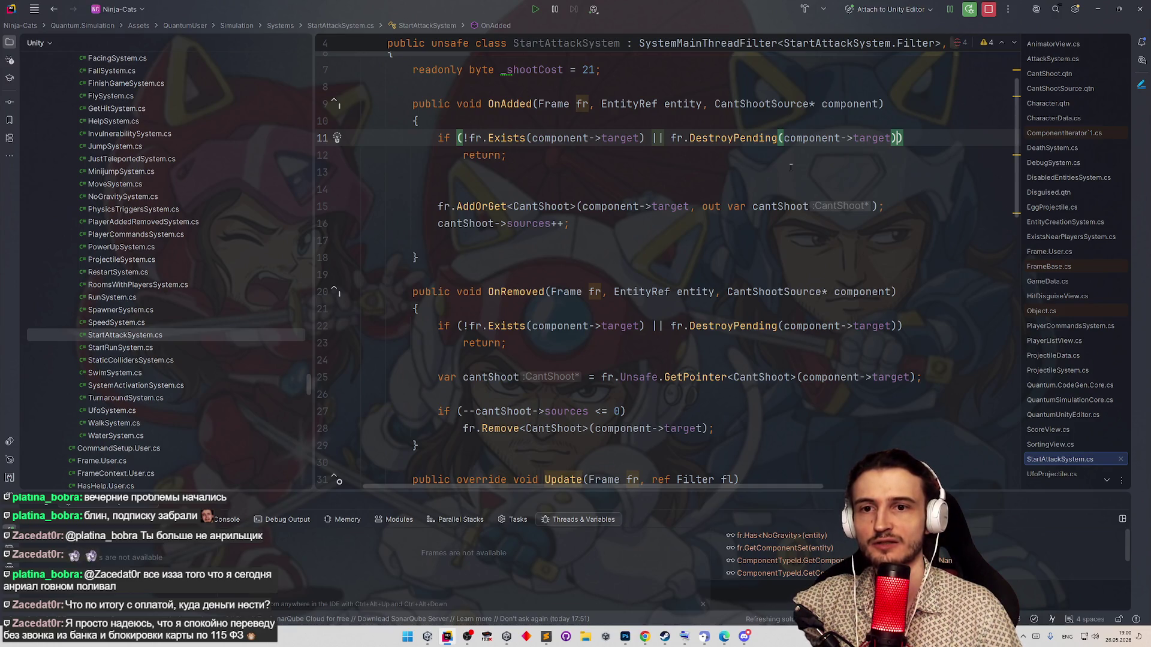
left_click(790, 171)
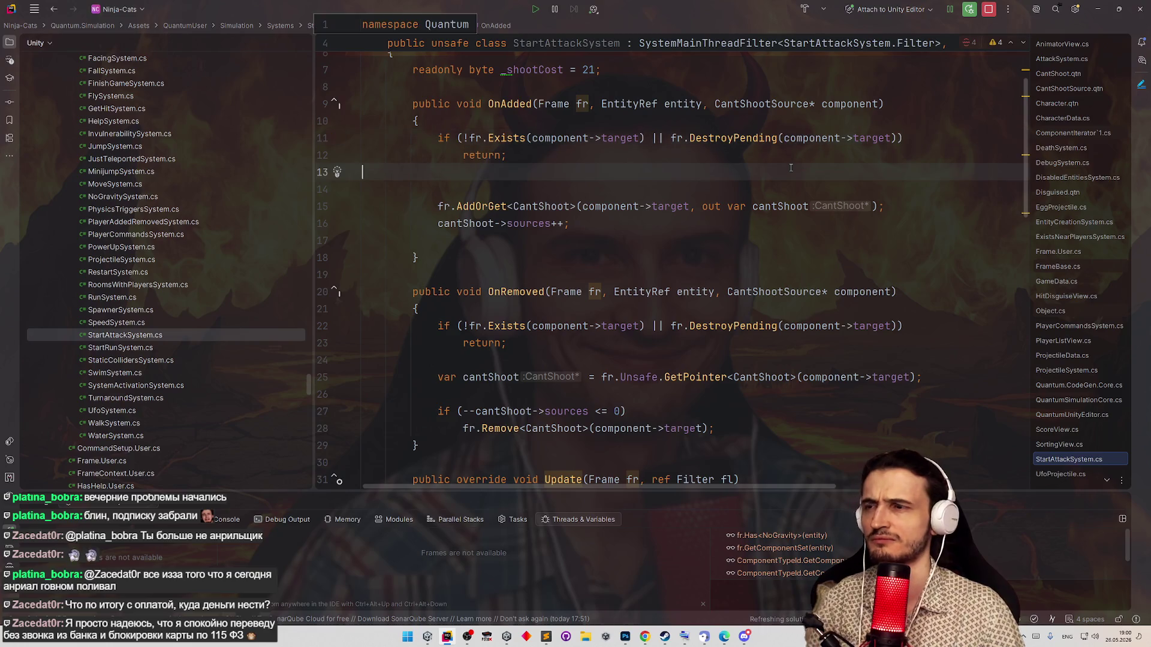
left_click(1099, 10)
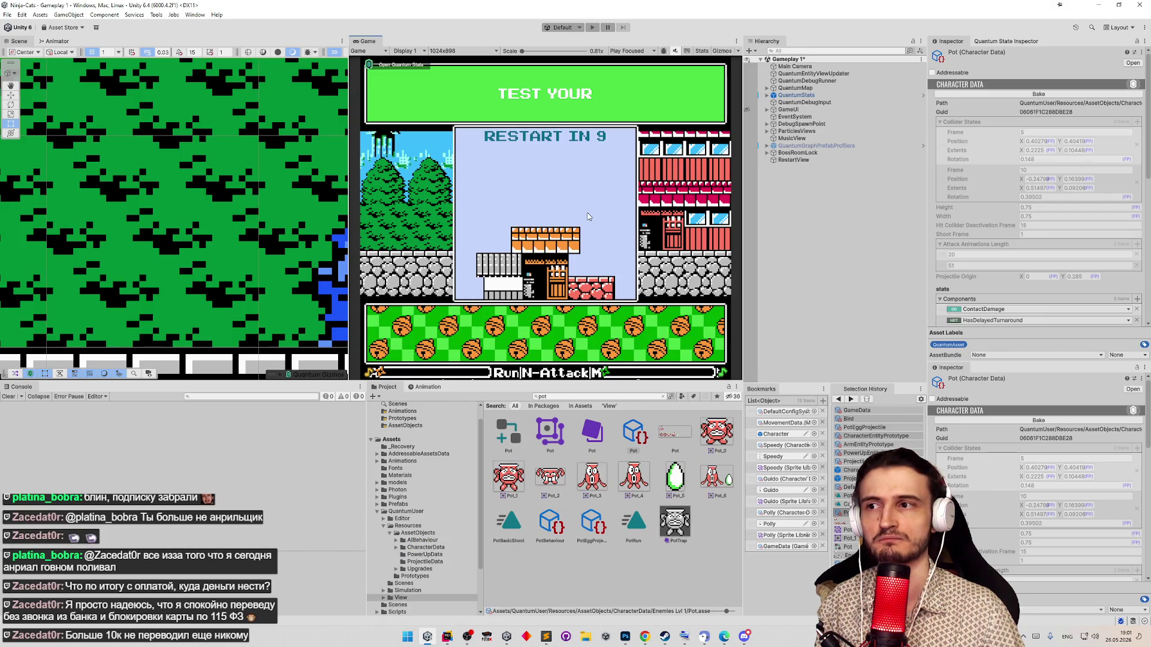
- Clear the Console, then play through the permanent upgrade pick and character select
left_click(4, 396)
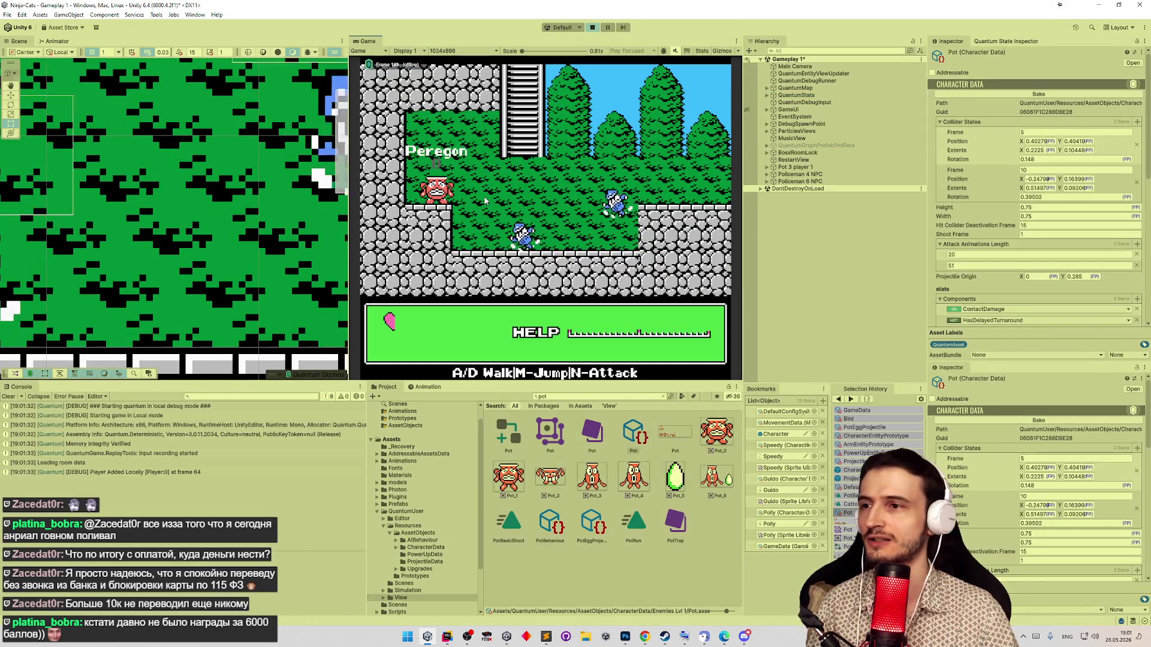
key("shift+space")
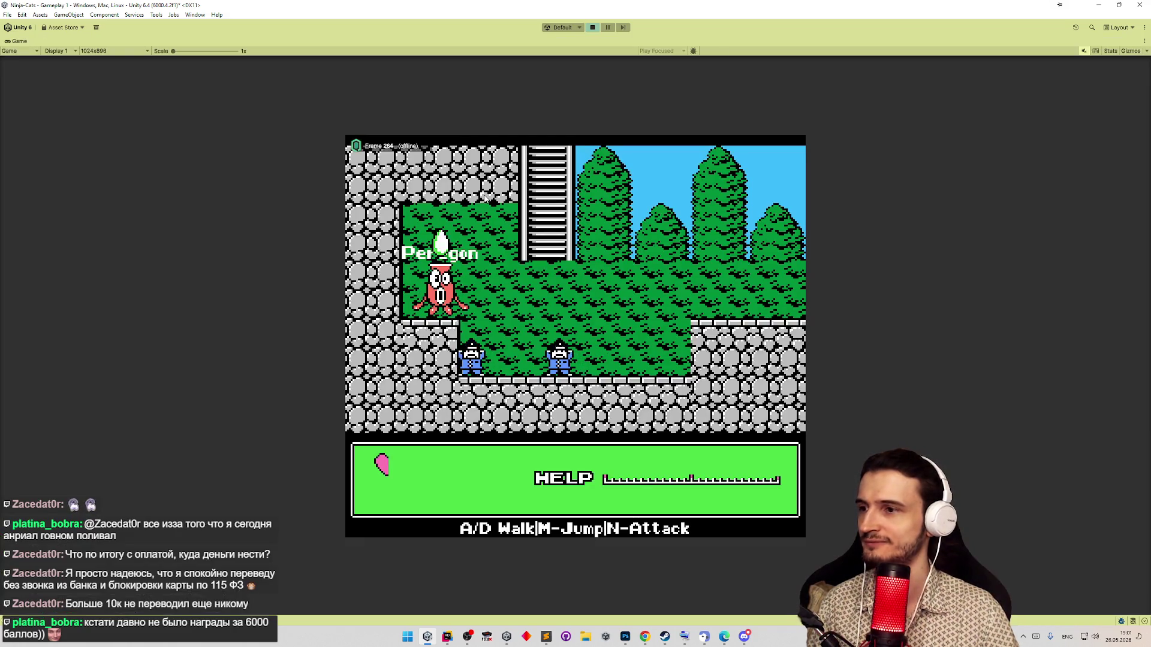
key("shift+space")
key("m")
key("d")
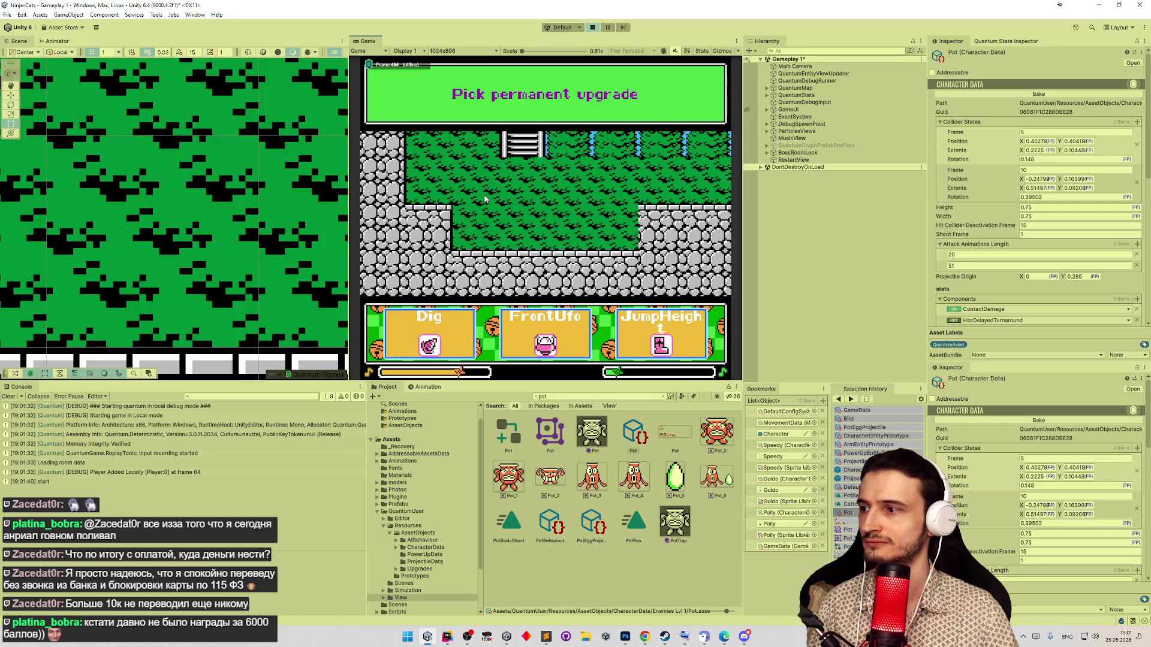
key("m")
key("d")
key("m")
- Run, climb the ladder and jump around until the restart countdown, then show the Animator graph
key("d")
key("m")
key("m")
key("w")
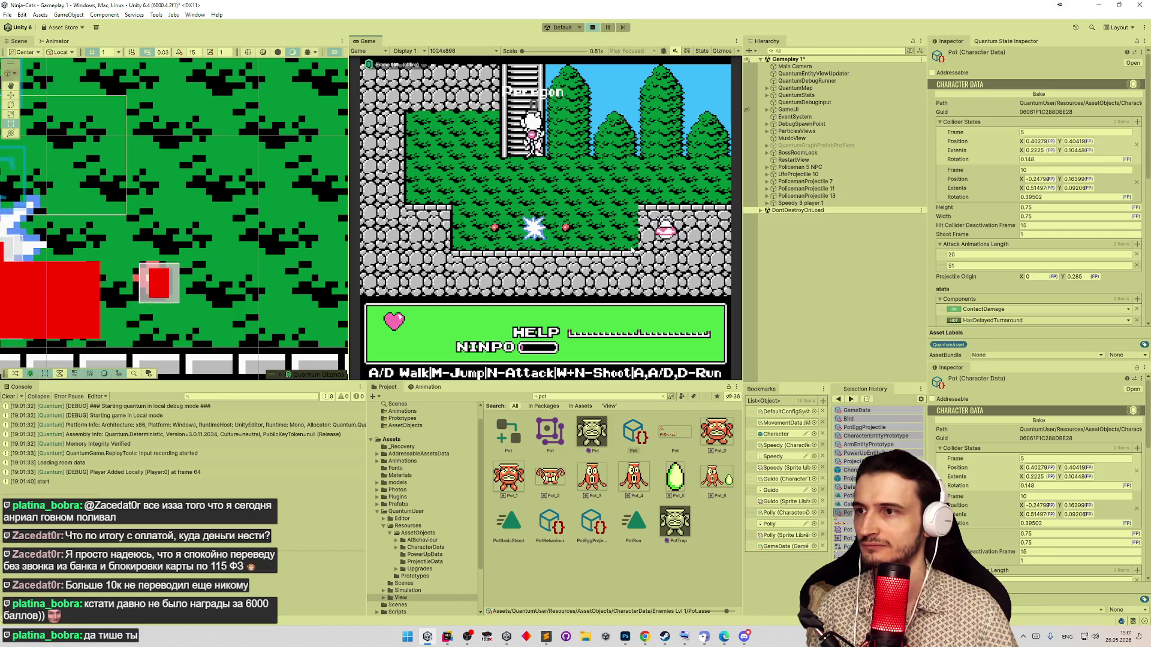
key("d")
key("m")
key("a")
key("a")
key("m")
key("d")
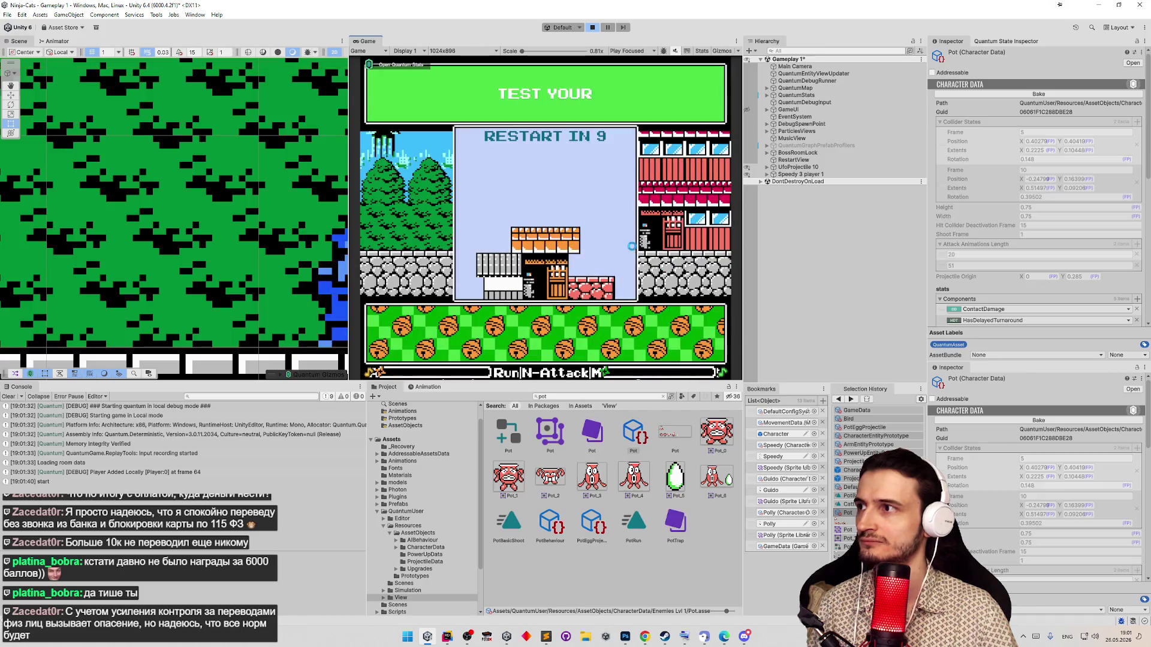
left_click(57, 41)
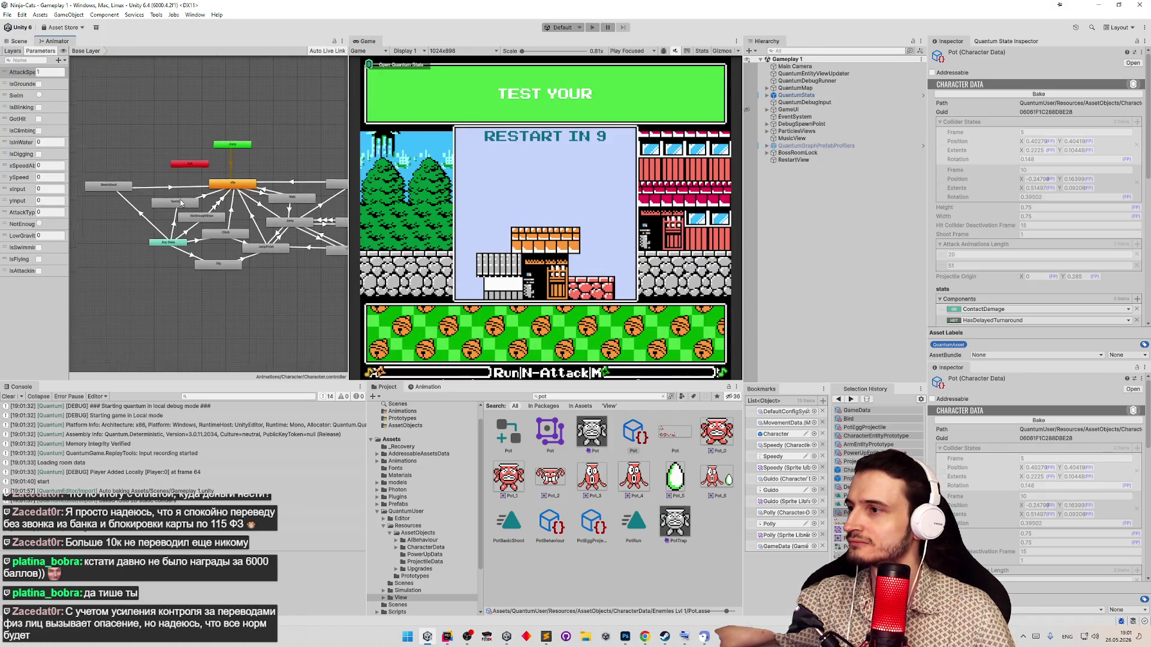
- Widen the Animator panel and select the Any State → BasicAttack transition to see its isAttacking condition
left_click_drag(346, 160, 416, 160)
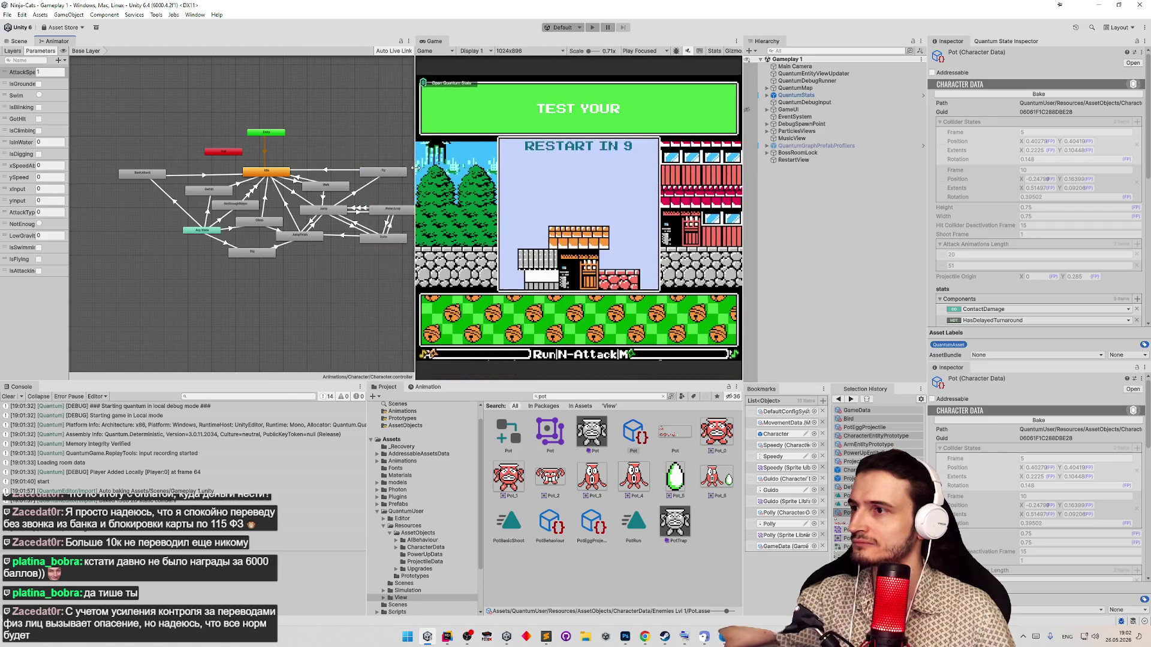
scroll(170, 217, "up", 5)
scroll(169, 216, "down", 2)
scroll(170, 217, "down", 2)
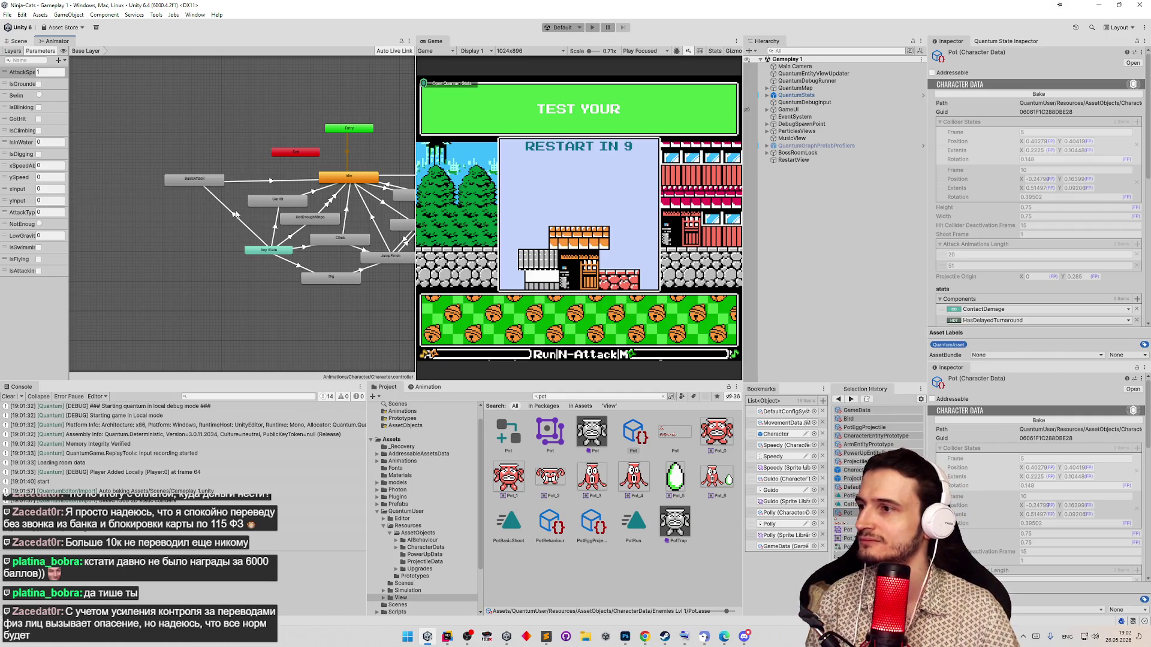
scroll(216, 199, "up", 3)
scroll(227, 204, "up", 2)
left_click(281, 239)
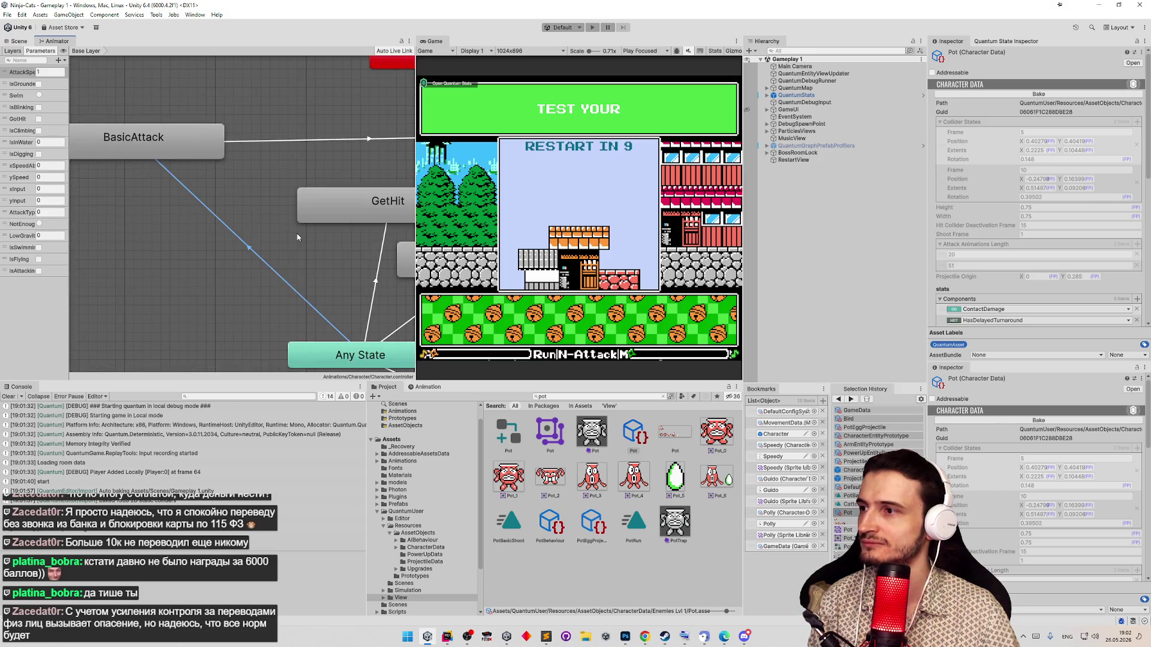
scroll(274, 241, "down", 10)
scroll(274, 239, "up", 2)
scroll(283, 237, "up", 2)
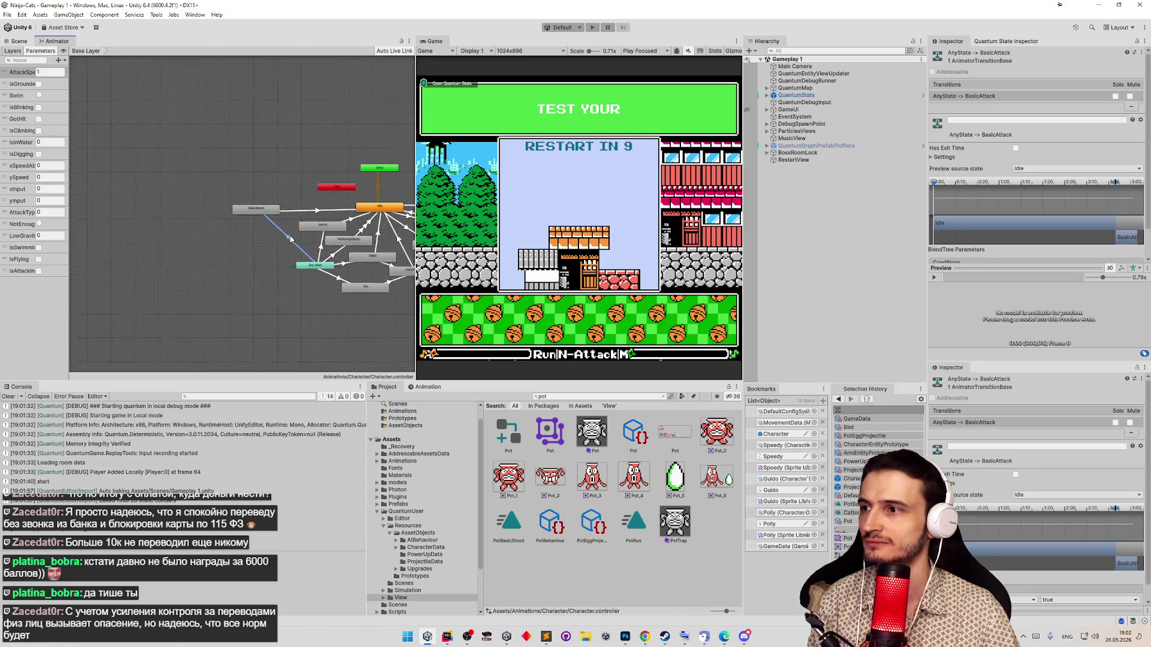
scroll(298, 233, "up", 3)
scroll(315, 230, "up", 3)
scroll(1079, 189, "down", 2)
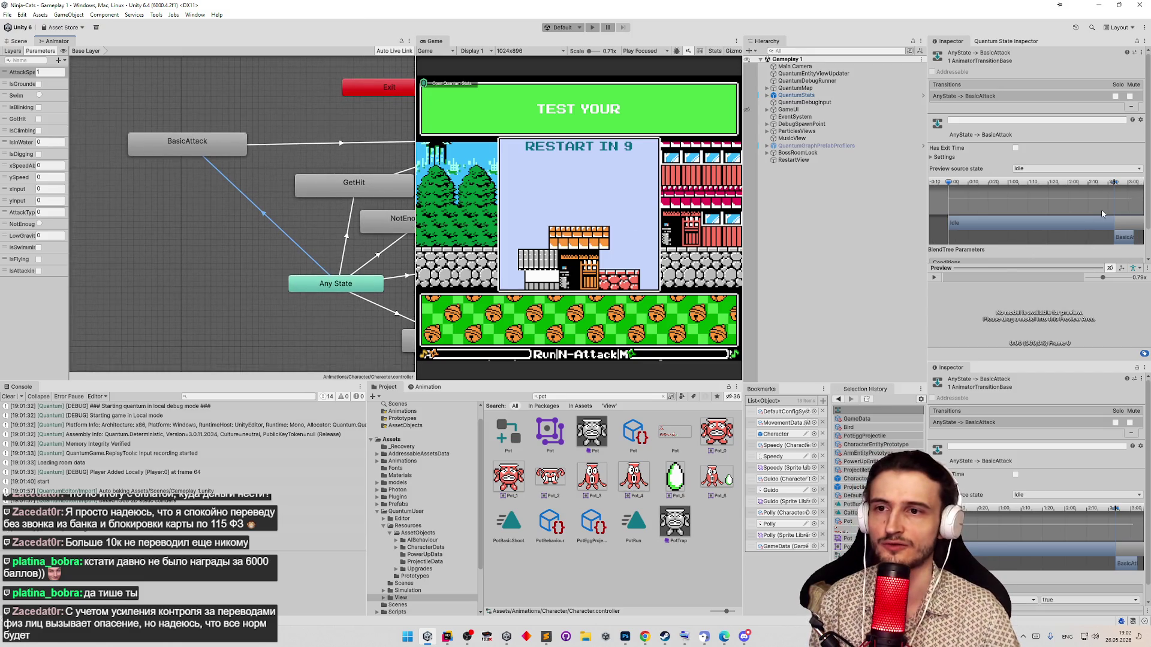
scroll(1079, 153, "down", 2)
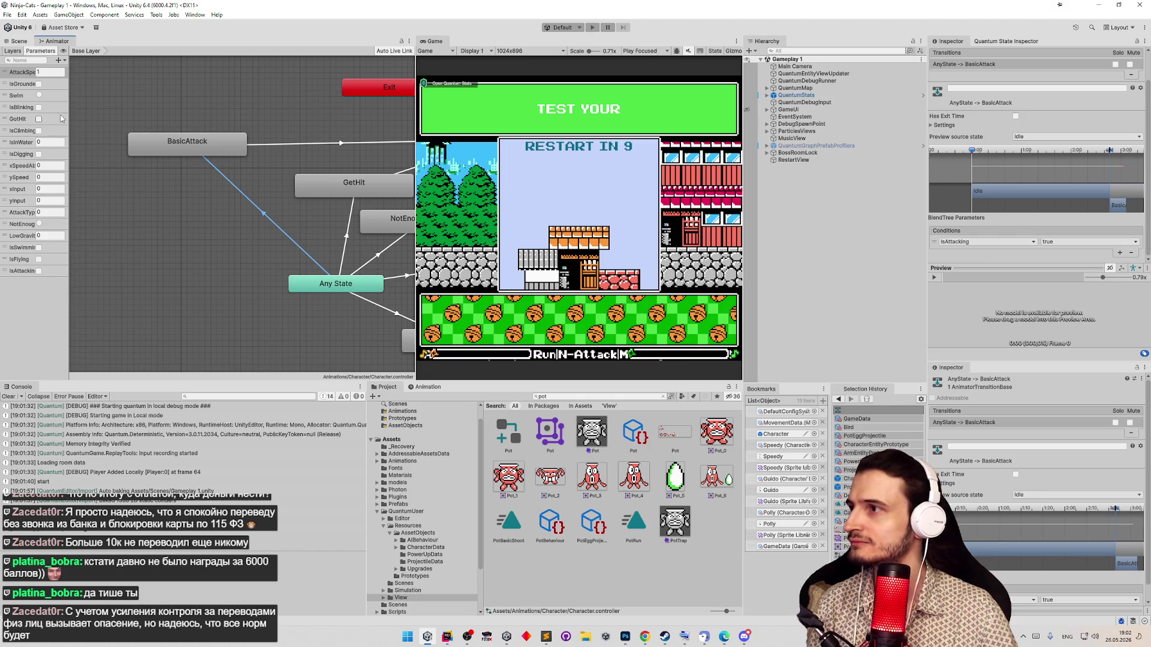
- Peek at the new parameter types, then expand the transition's Settings with duration and interruption source
left_click(60, 59)
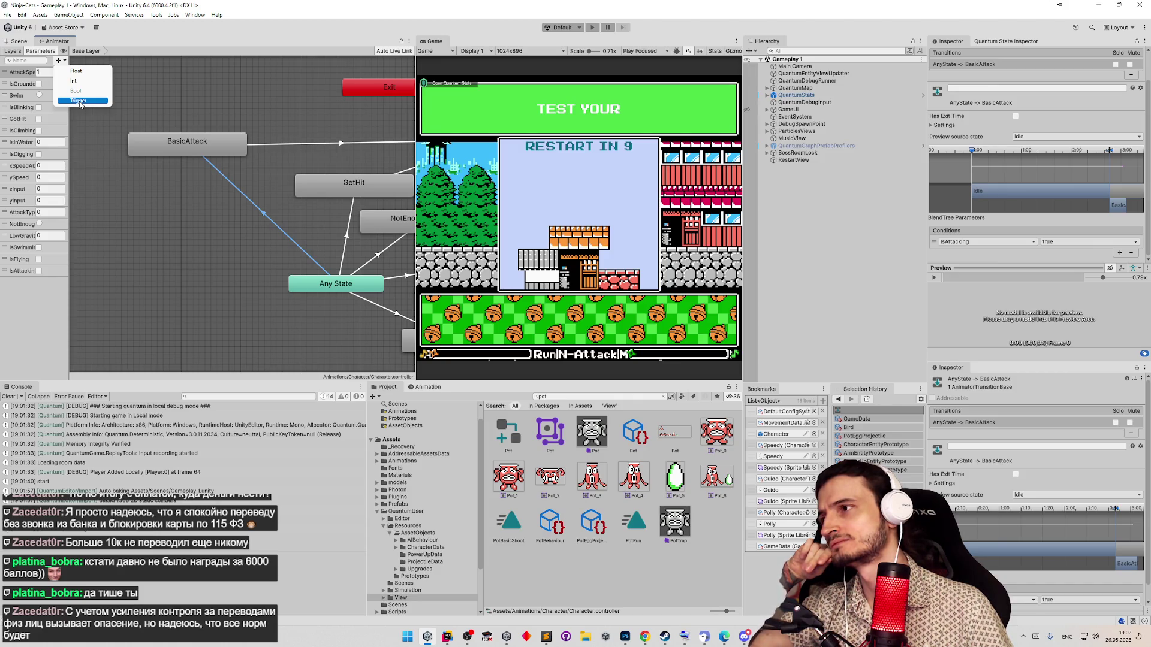
key("Escape")
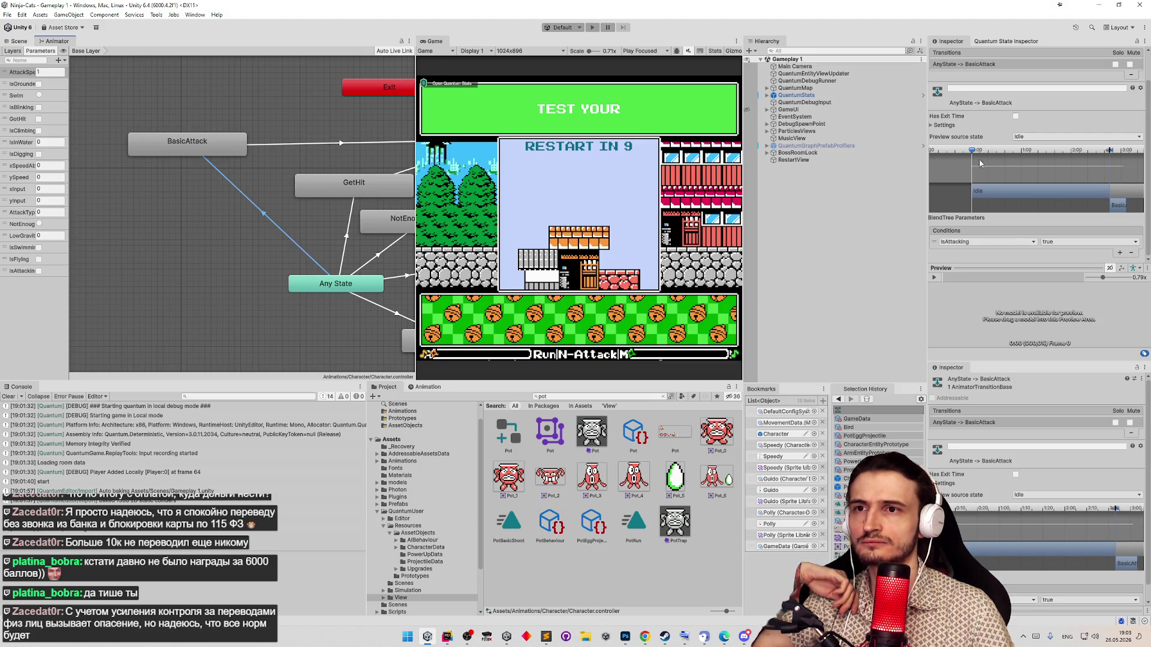
left_click(945, 125)
left_click(955, 131)
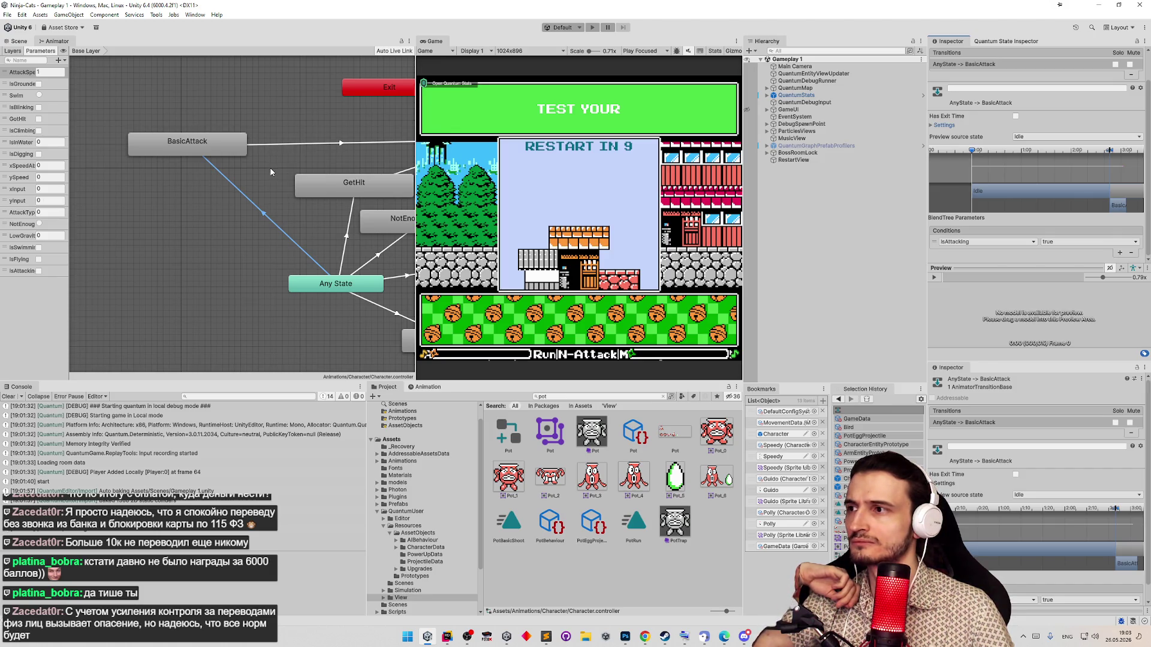
left_click(970, 132)
scroll(1007, 139, "up", 2)
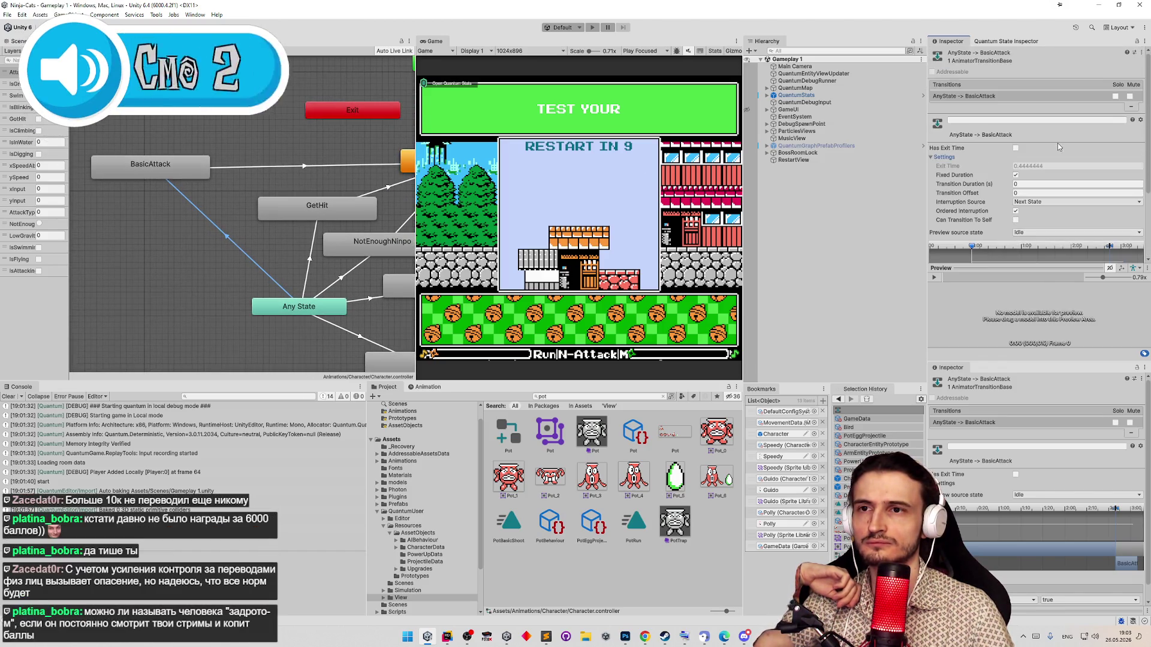
scroll(1057, 143, "down", 2)
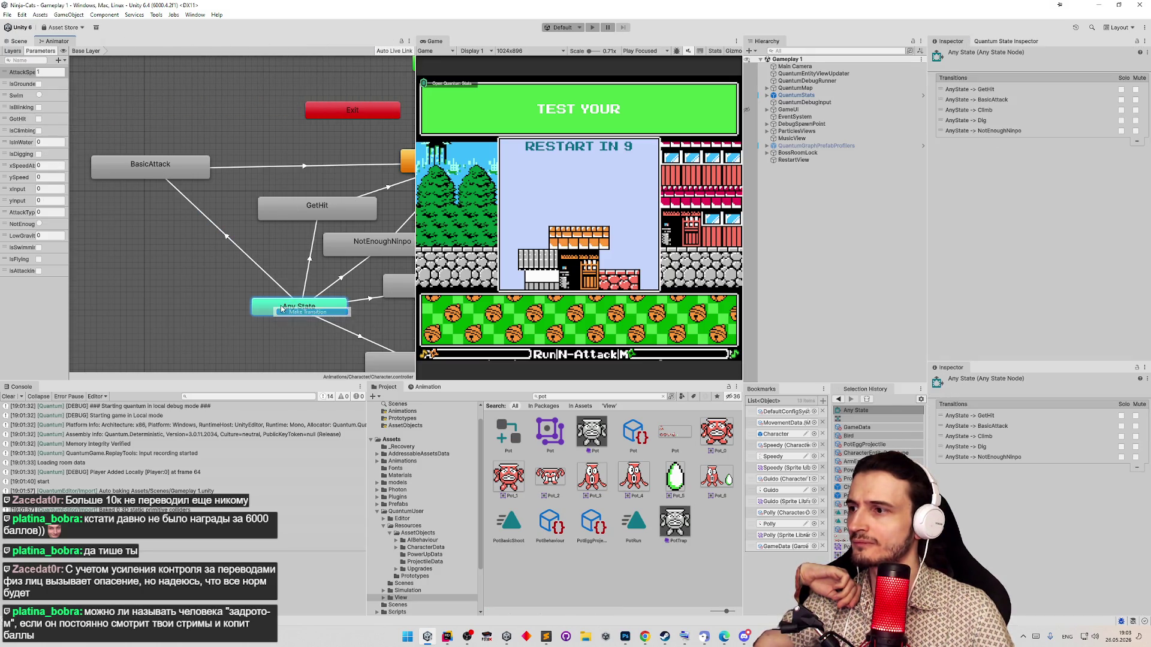
- Connect the new transition to BasicAttack, inspect it, and review Any State's five transitions
left_click(173, 165)
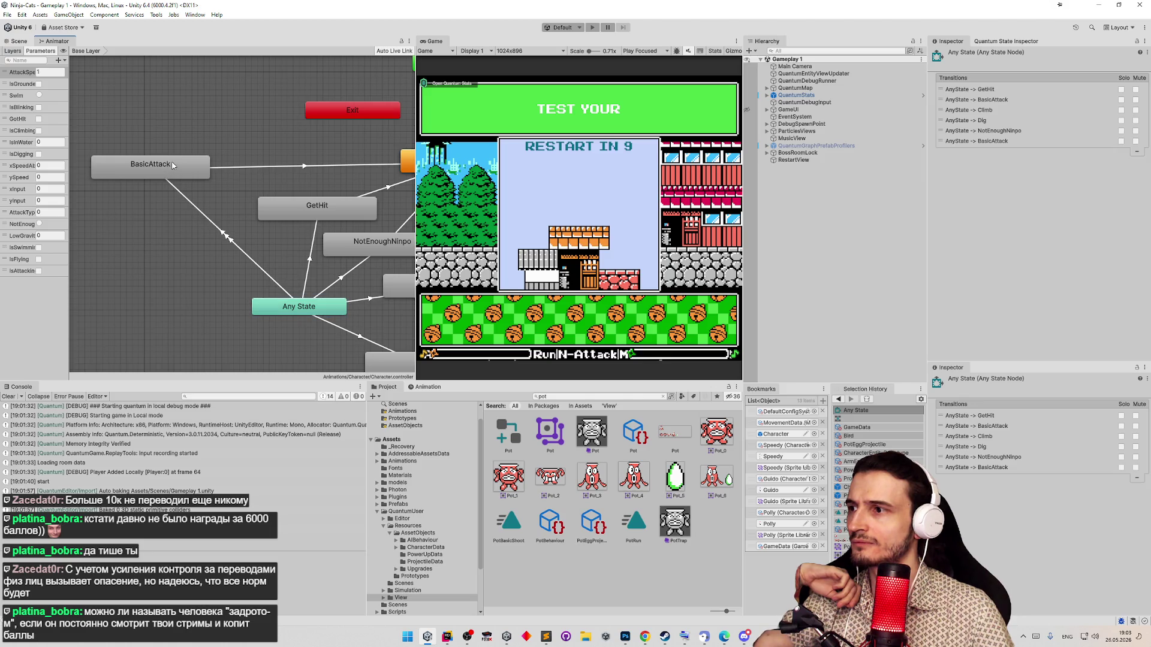
left_click(224, 236)
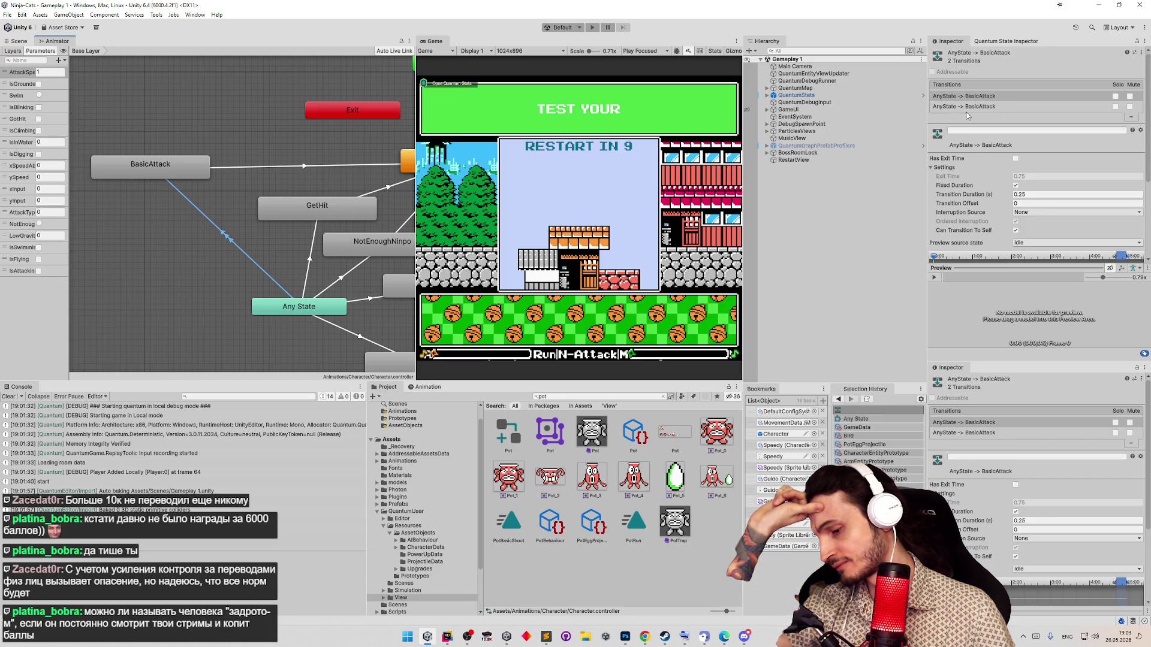
left_click(299, 306)
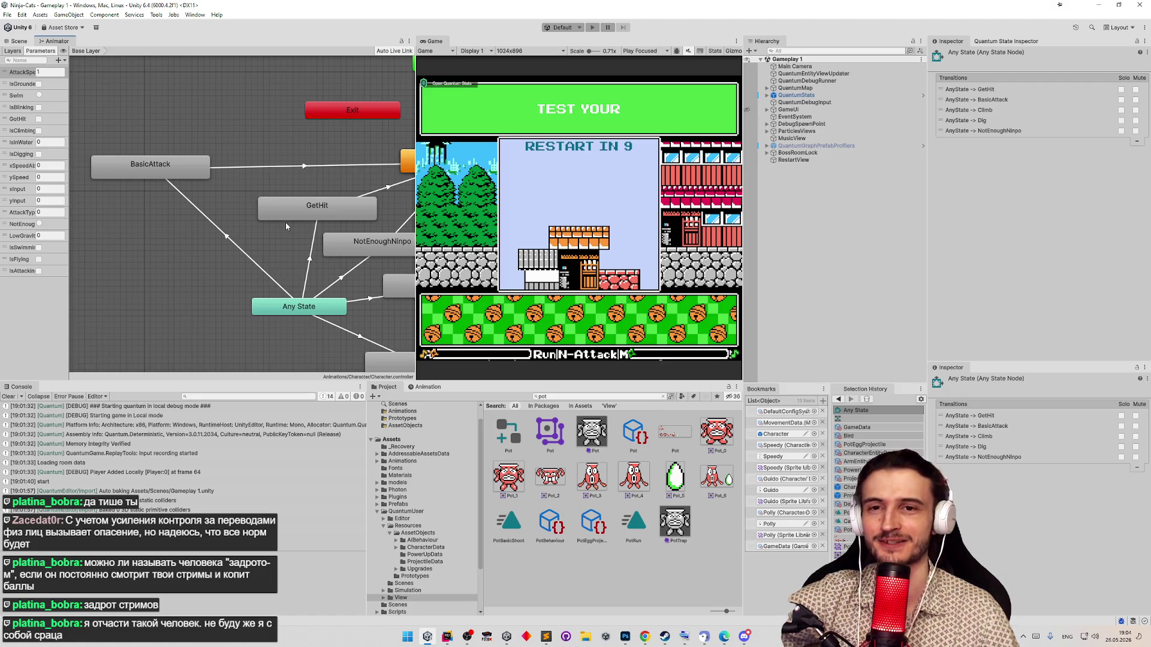
- Clear the Console log and widen the Game view slightly
left_click(938, 56)
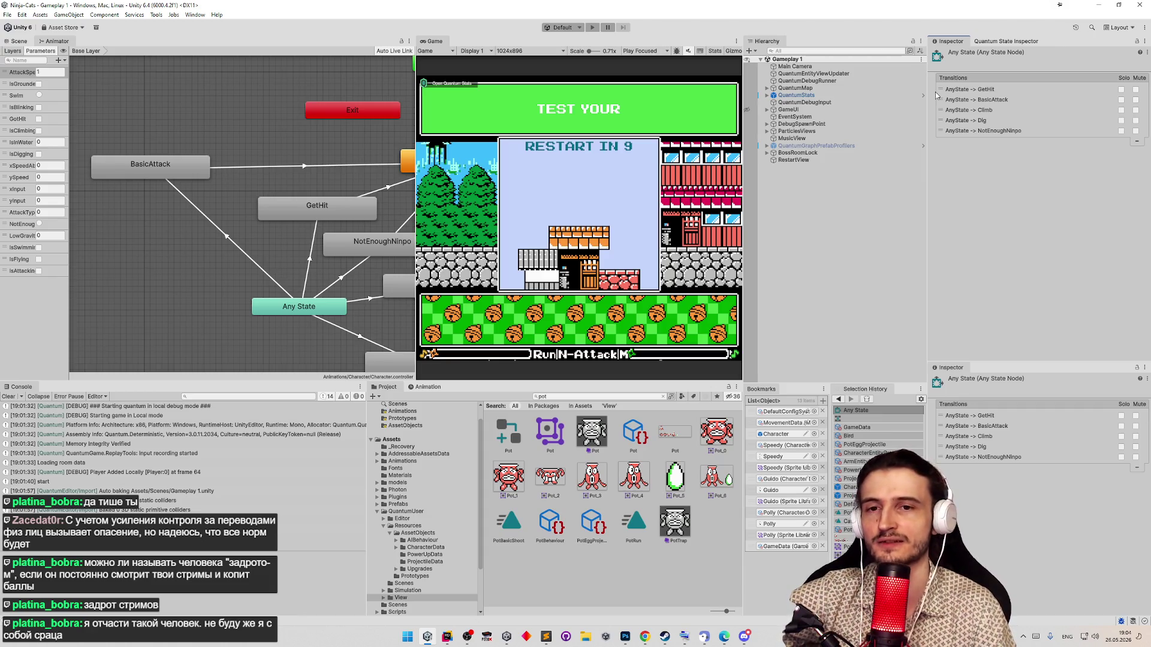
left_click(11, 396)
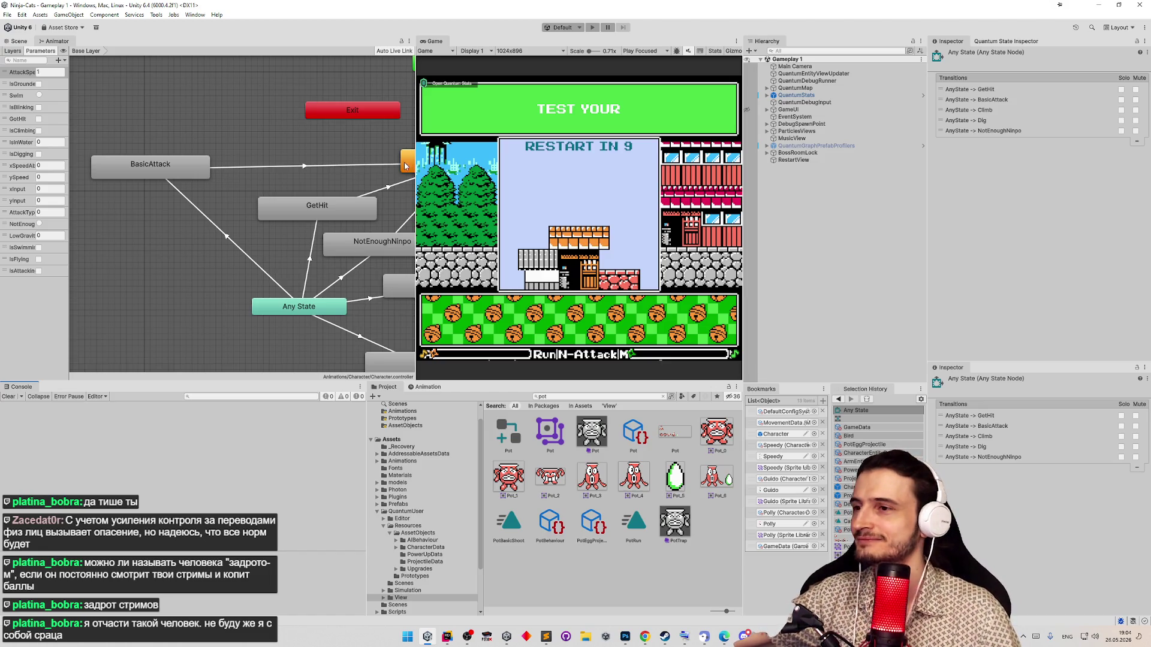
left_click_drag(416, 171, 393, 183)
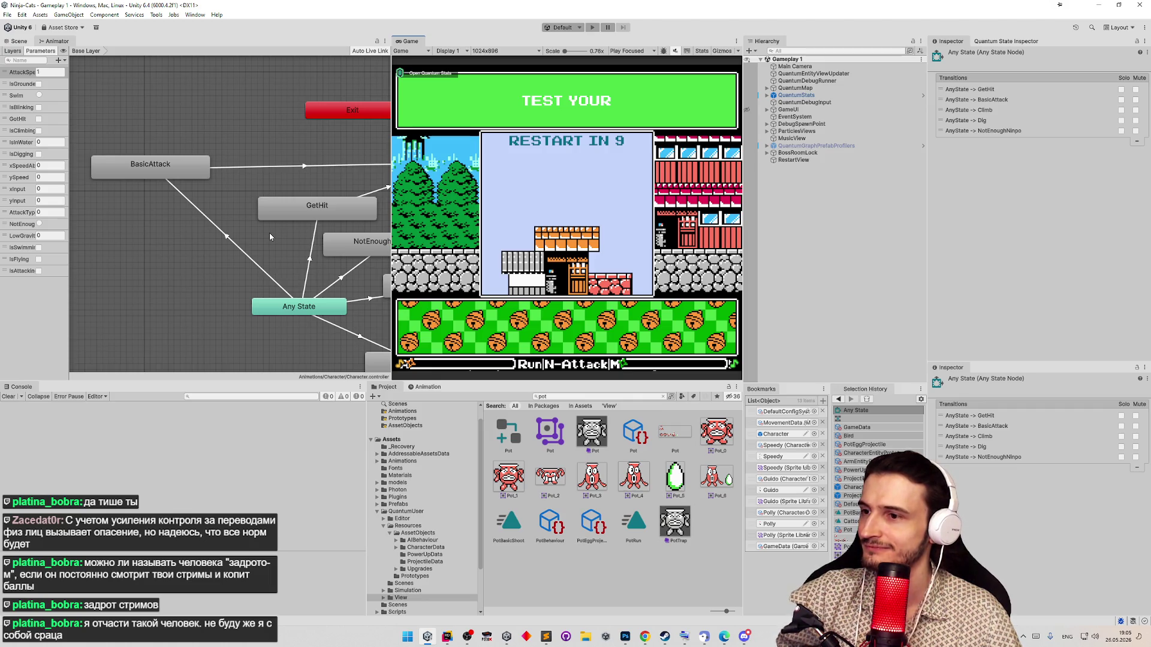
- Recentre the Animator state graph and bring up the Sublime Text todo list
left_click(450, 636)
left_click(427, 637)
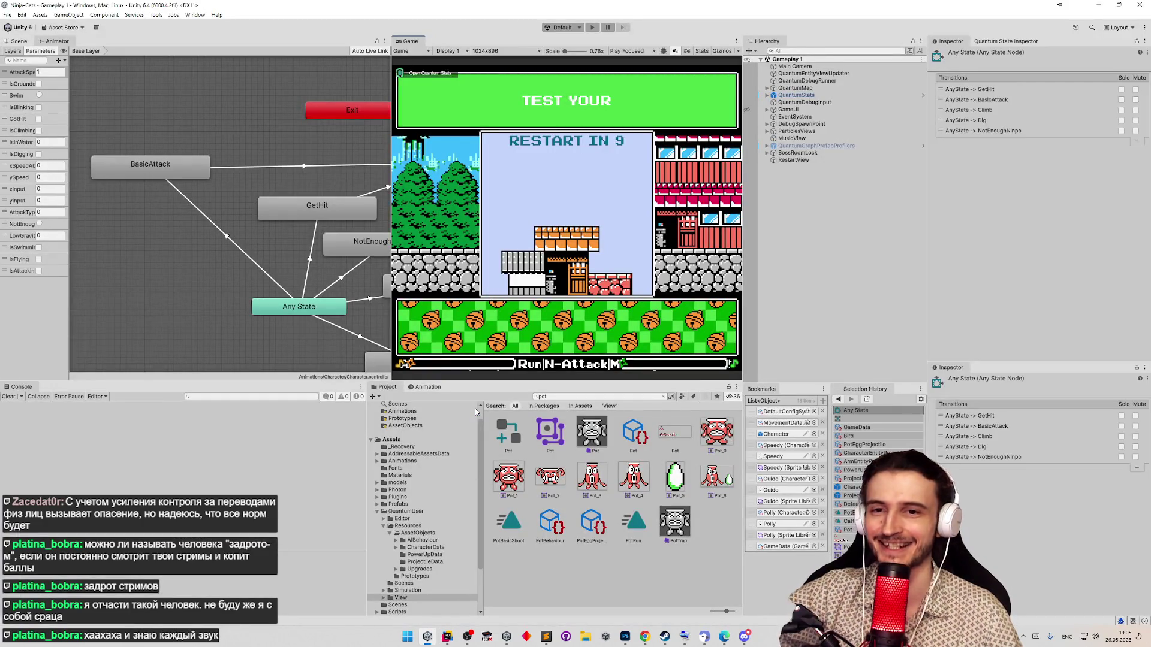
left_click_drag(246, 225, 213, 253)
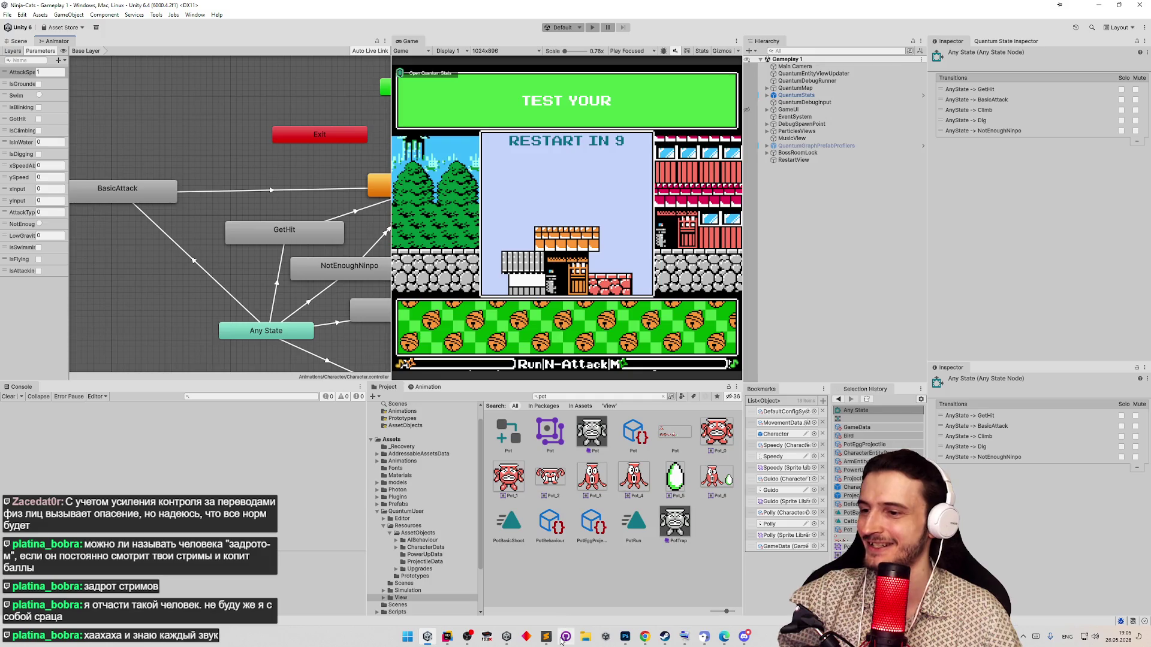
left_click(546, 637)
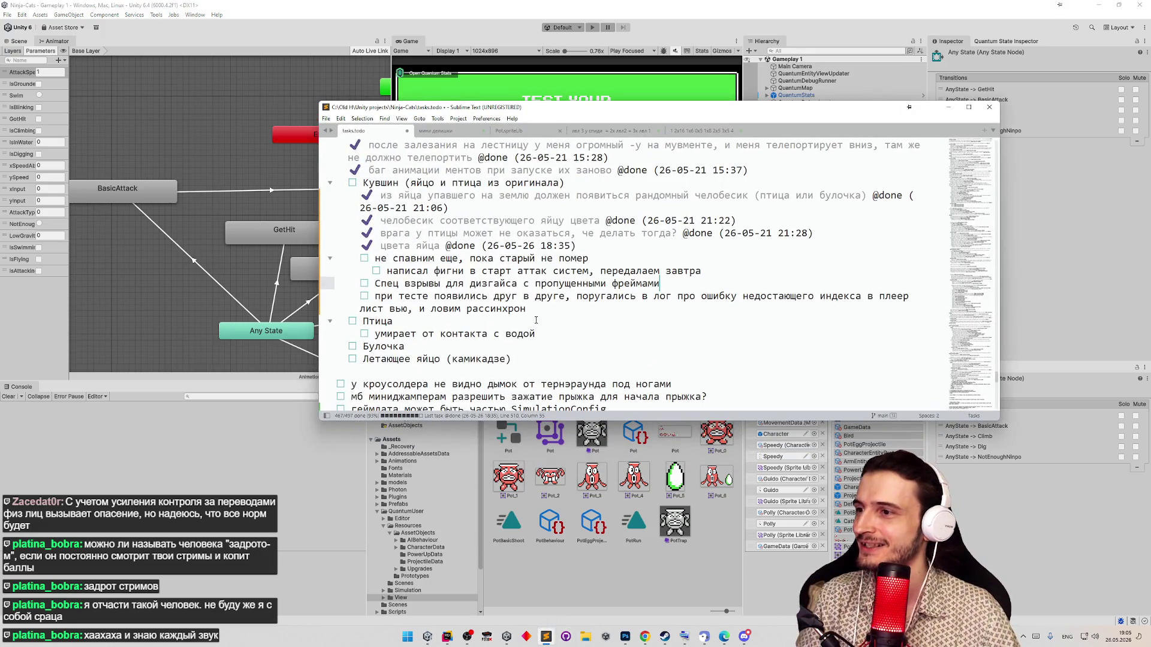
- Add a task below Летающее яйцо noting attack spam can freeze the attack animation, ending the boomerang early
left_click(516, 379)
key("Up")
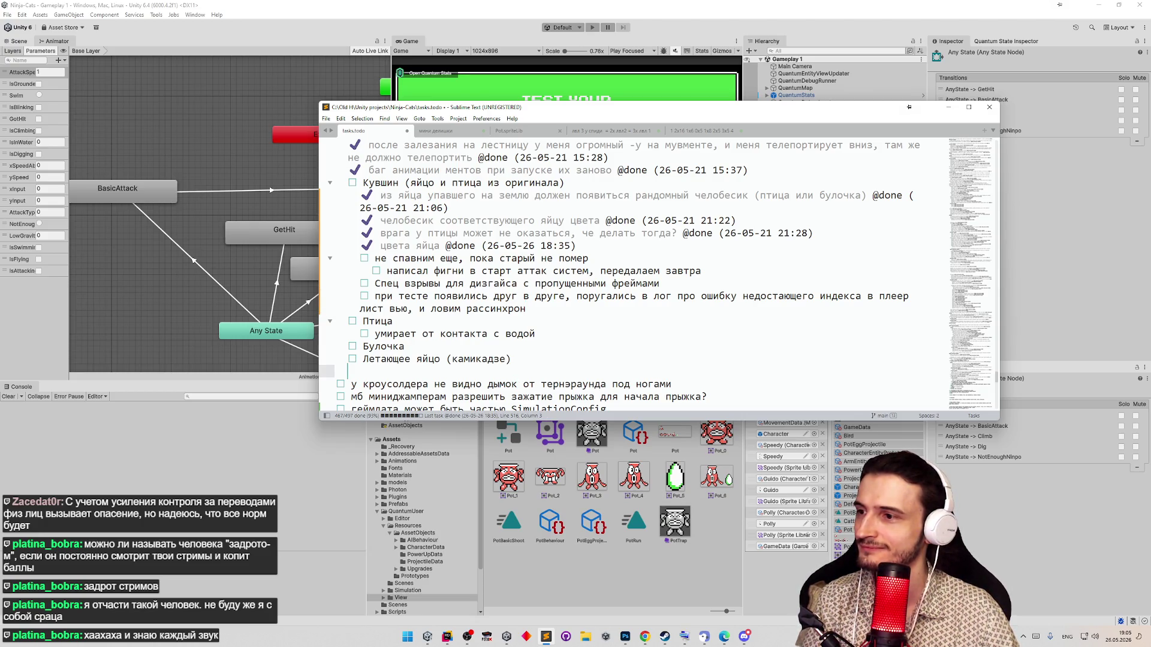
key("ctrl+Return")
key("Return")
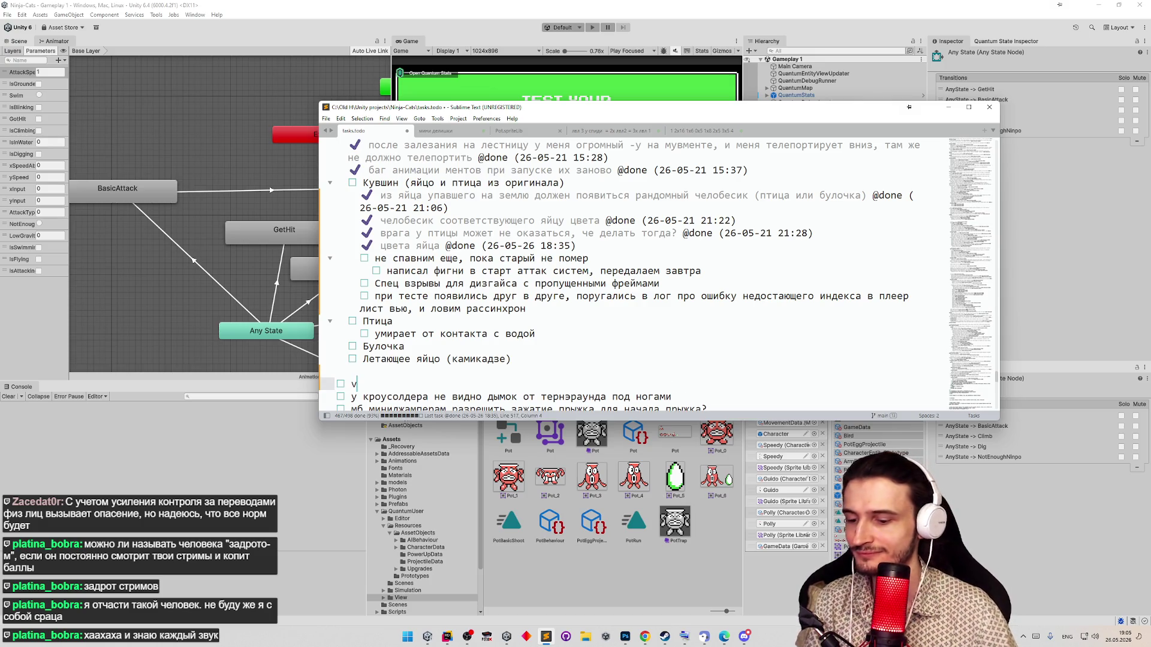
type("cgfv")
key("BackSpace")
key("BackSpace")
key("BackSpace")
type("пам атаками может привести к зависону аниама")
key("BackSpace")
key("BackSpace")
key("BackSpace")
type("мации атаки,")
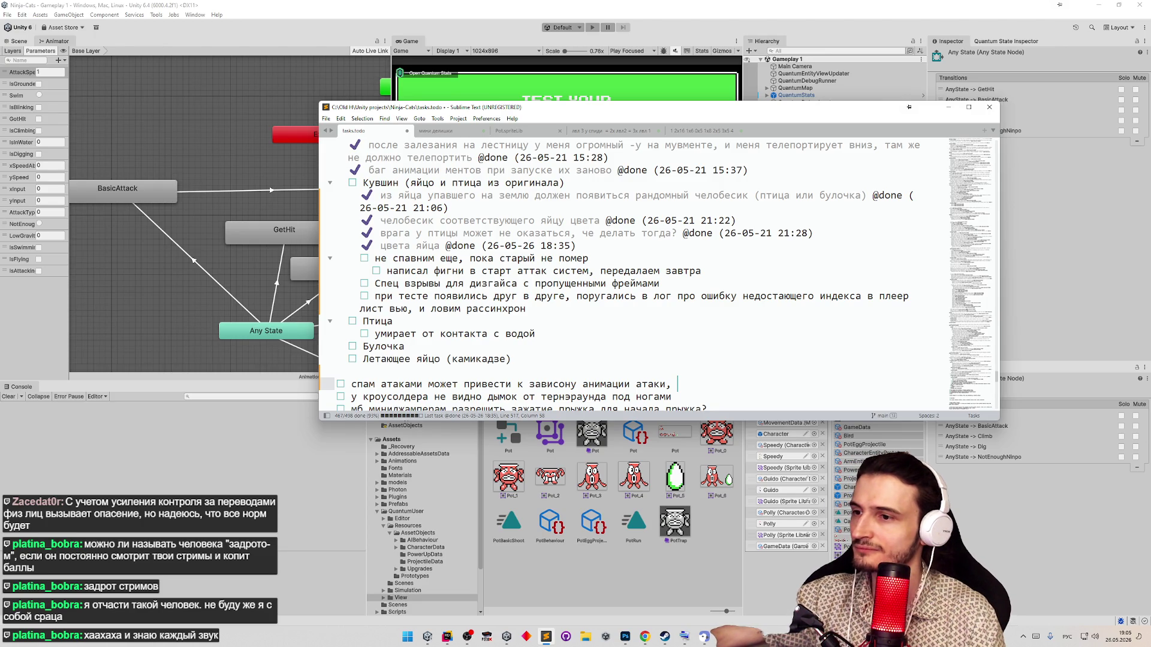
type("не помо.н")
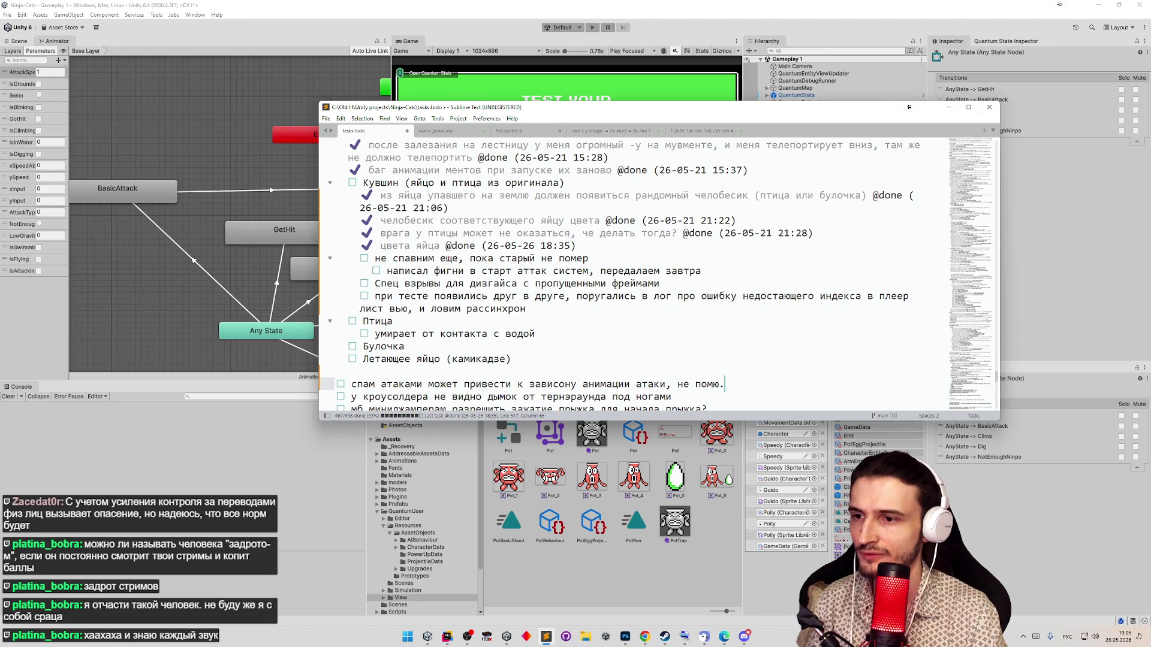
key("BackSpace")
key("BackSpace")
type("ню почему перевел анимацию на буле")
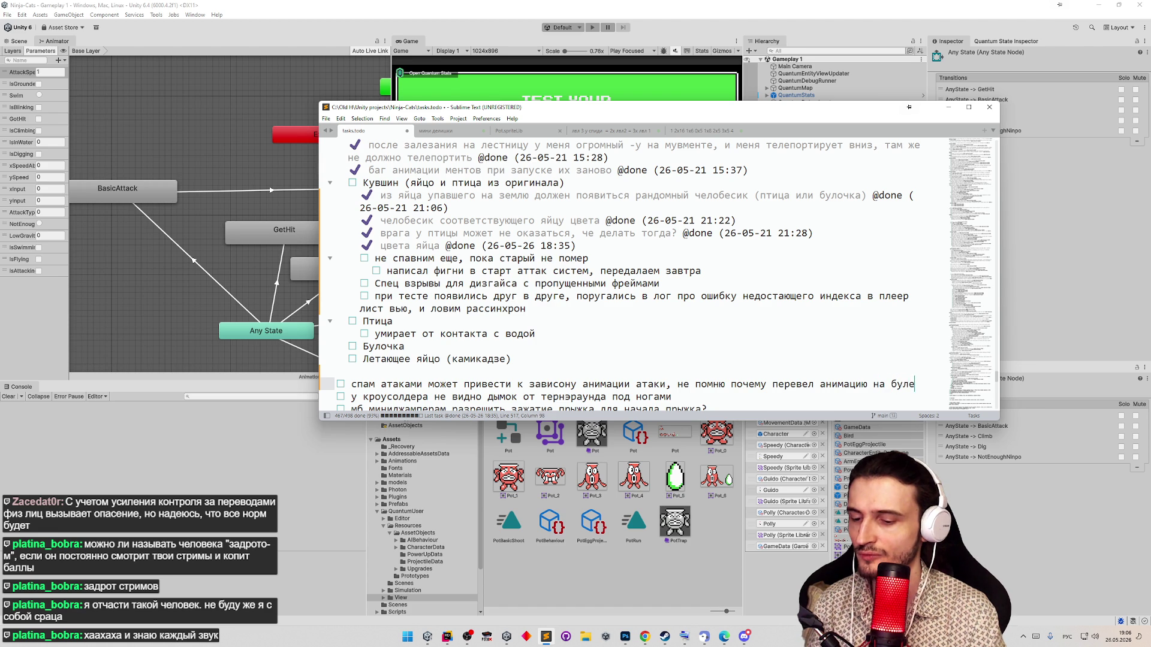
type("вое")
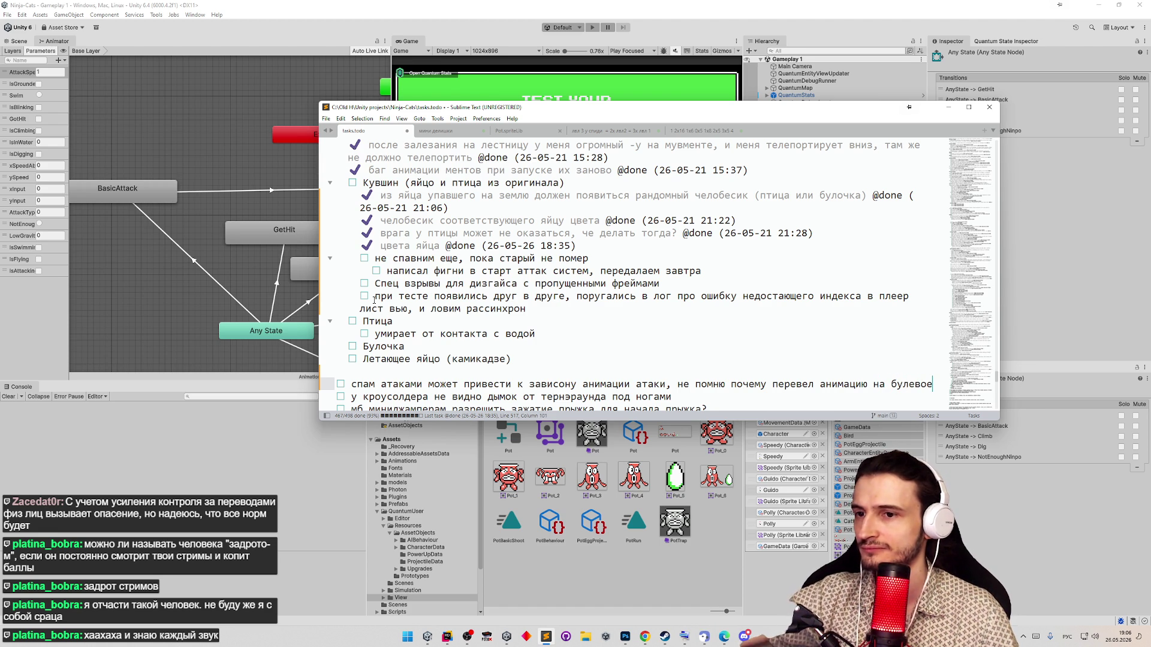
type(", пересмотрим задачи, че то с этим было проблемное?")
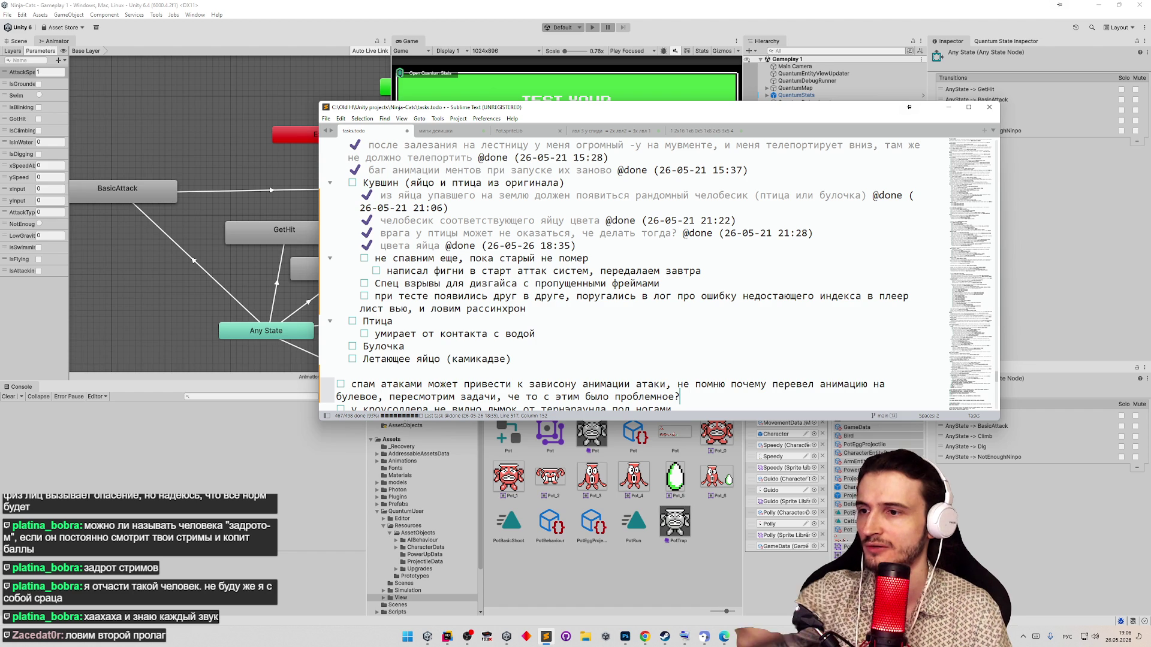
type(" а, ")
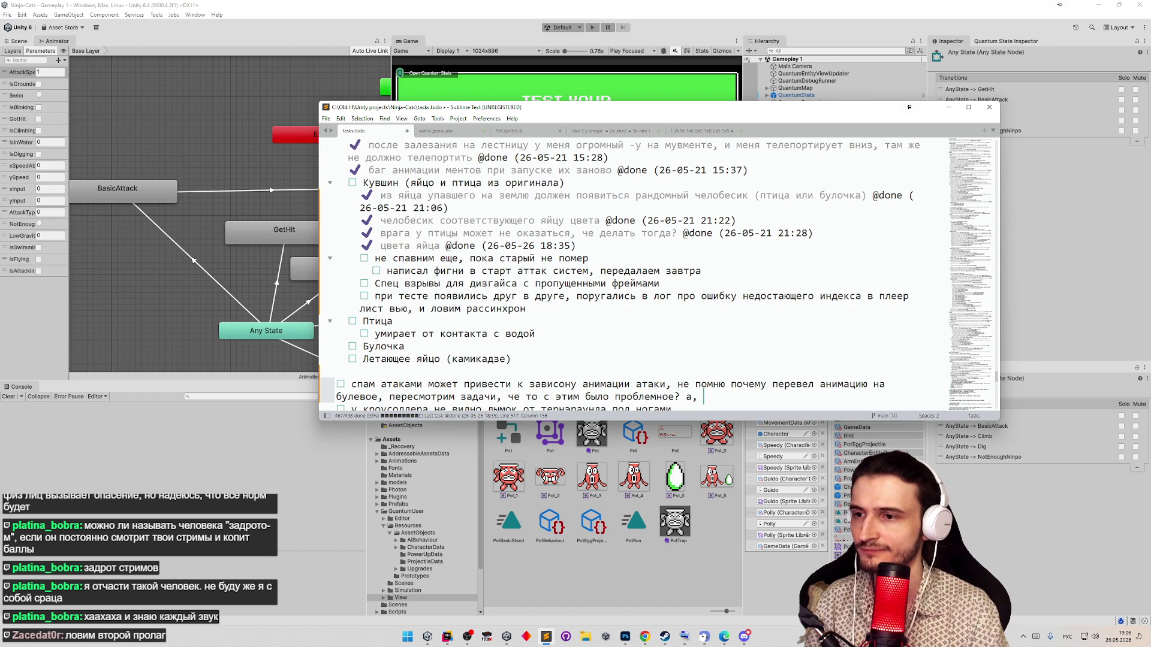
type("бумеранг заканчивать раньше срока хотелось")
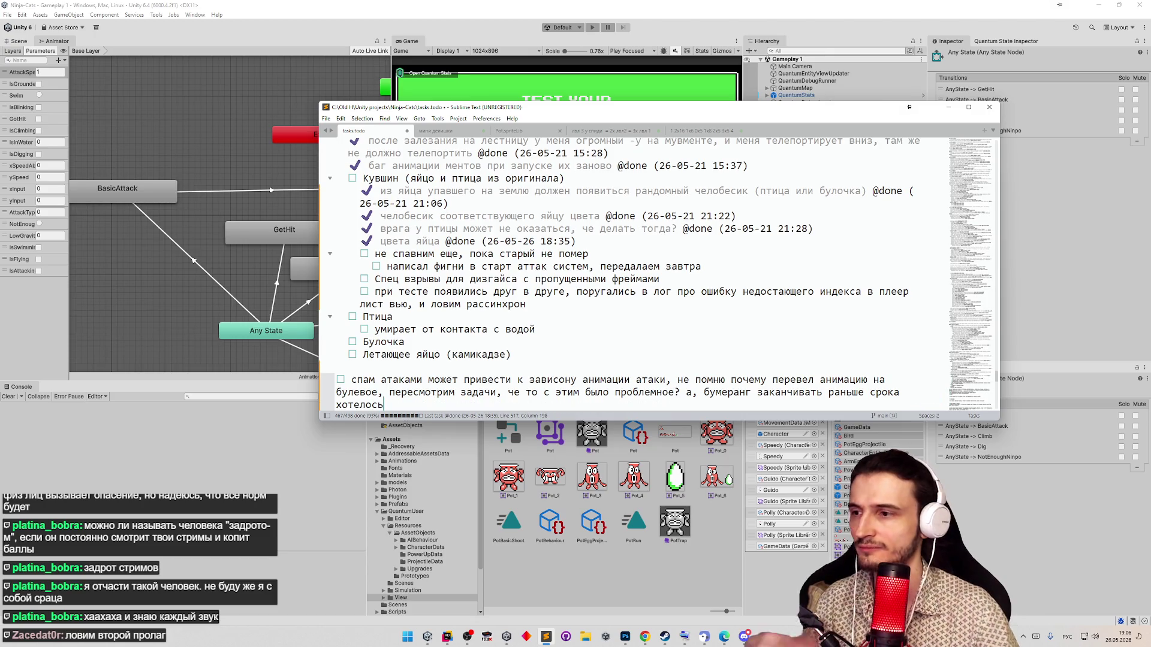
scroll(636, 289, "down", 1)
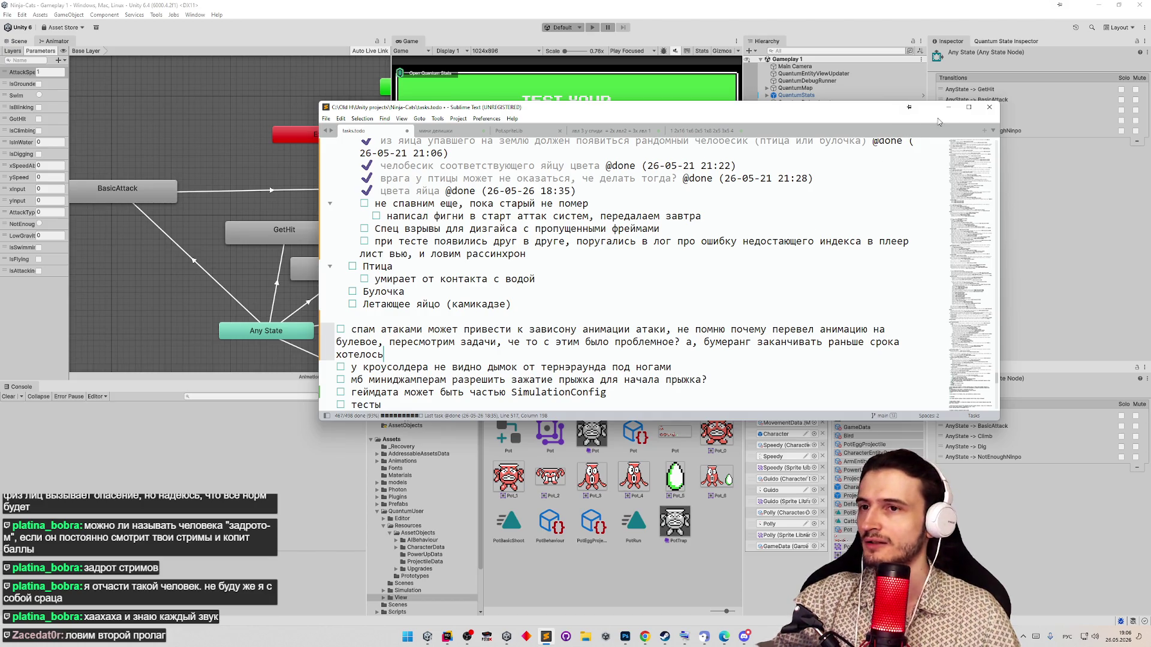
left_click(673, 215)
key("ctrl+d")
left_click(609, 206)
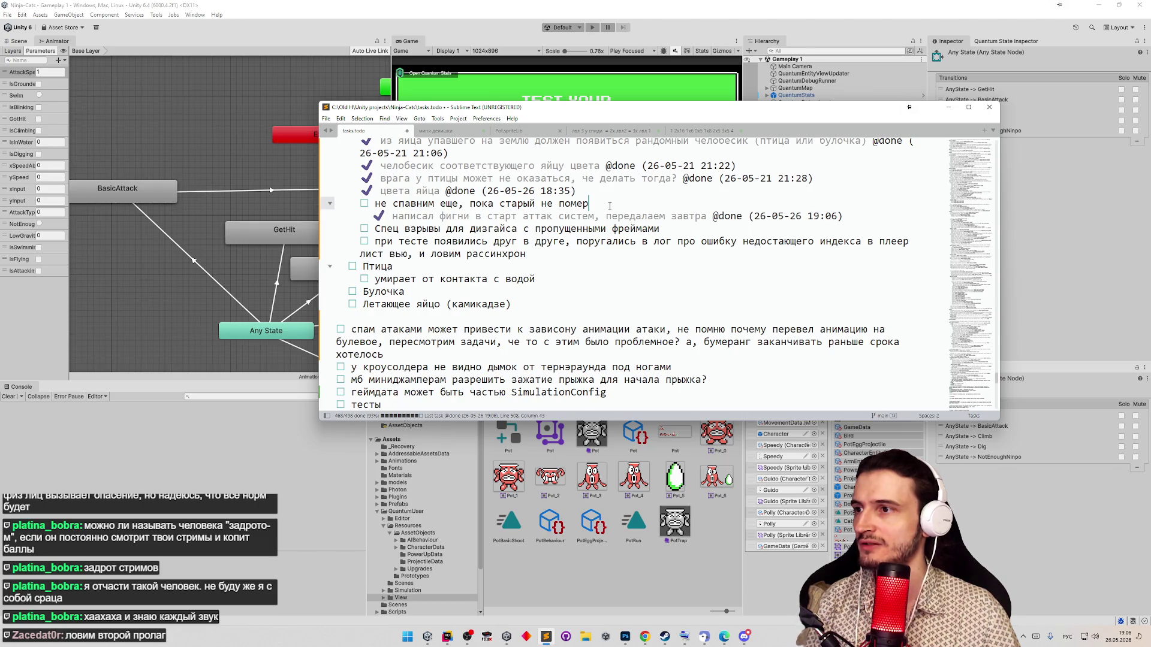
key("ctrl+d")
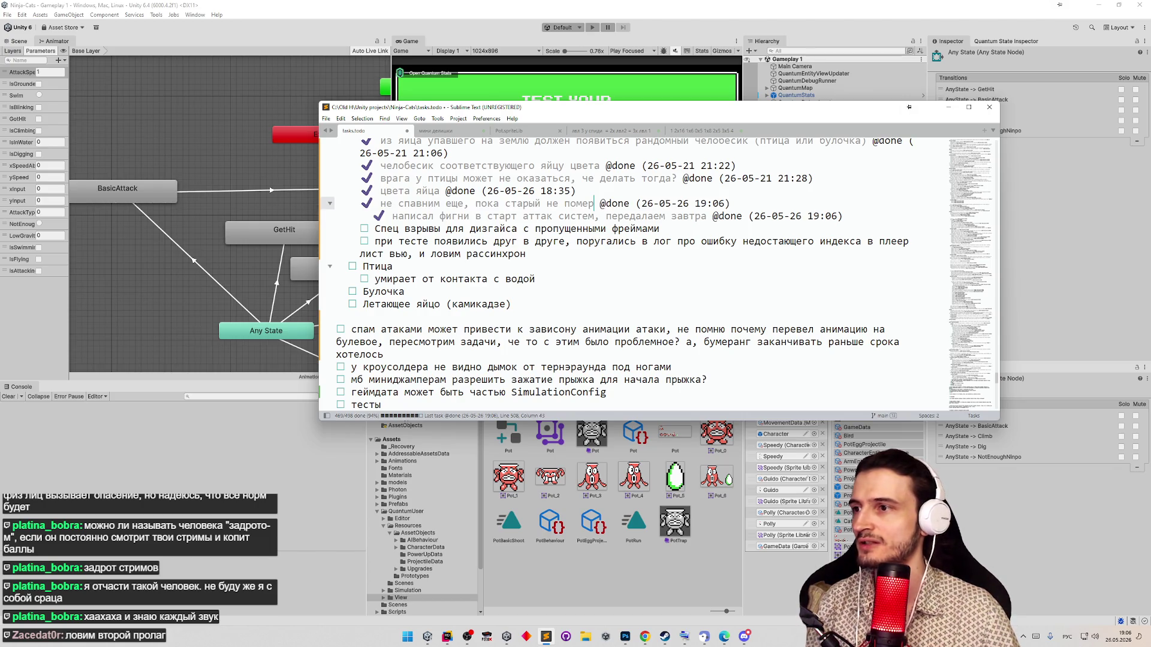
- Review nearby todo lines and move to the dies-on-water-contact task
left_click_drag(558, 229, 531, 253)
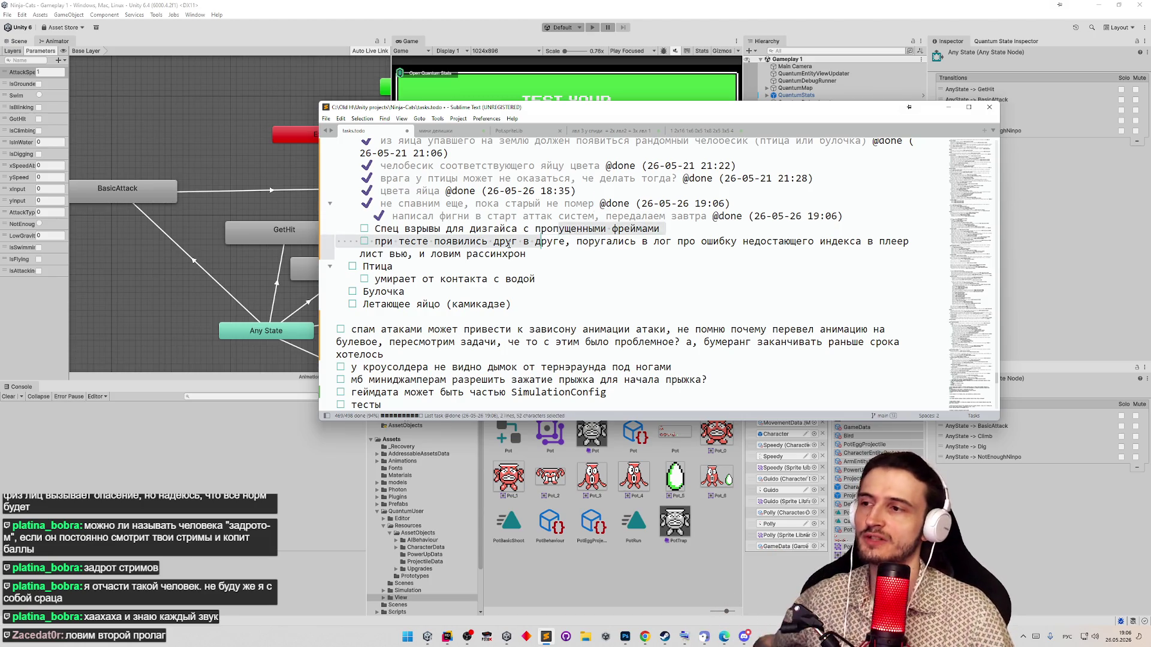
left_click_drag(402, 229, 485, 229)
triple_click(504, 254)
left_click(504, 254)
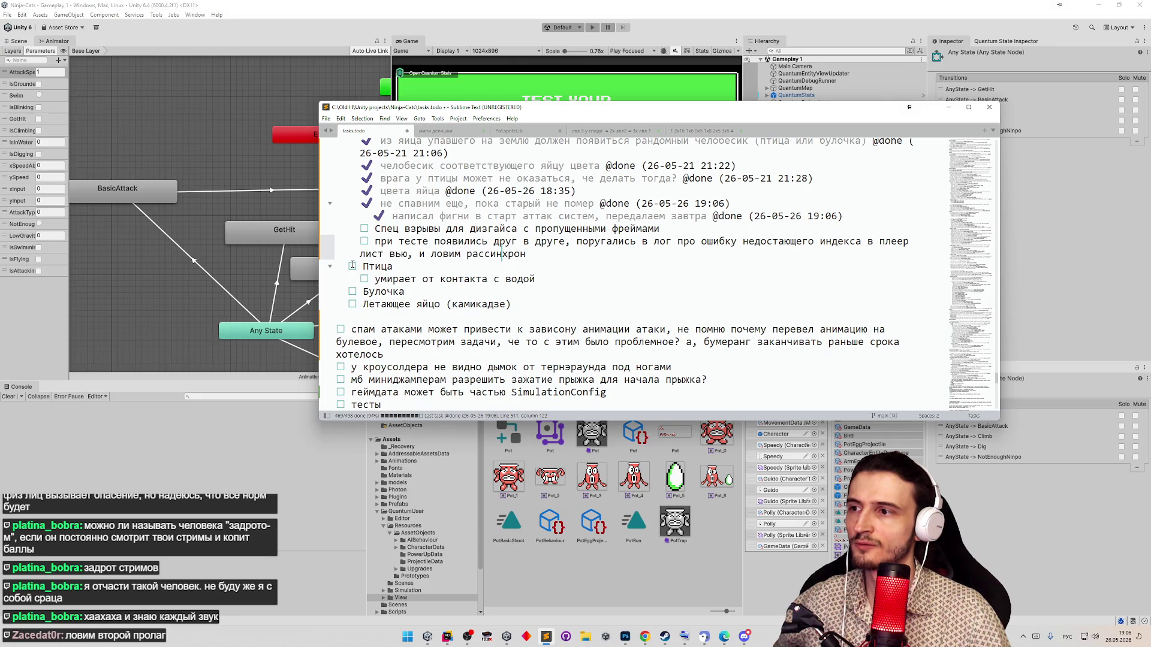
left_click(439, 279)
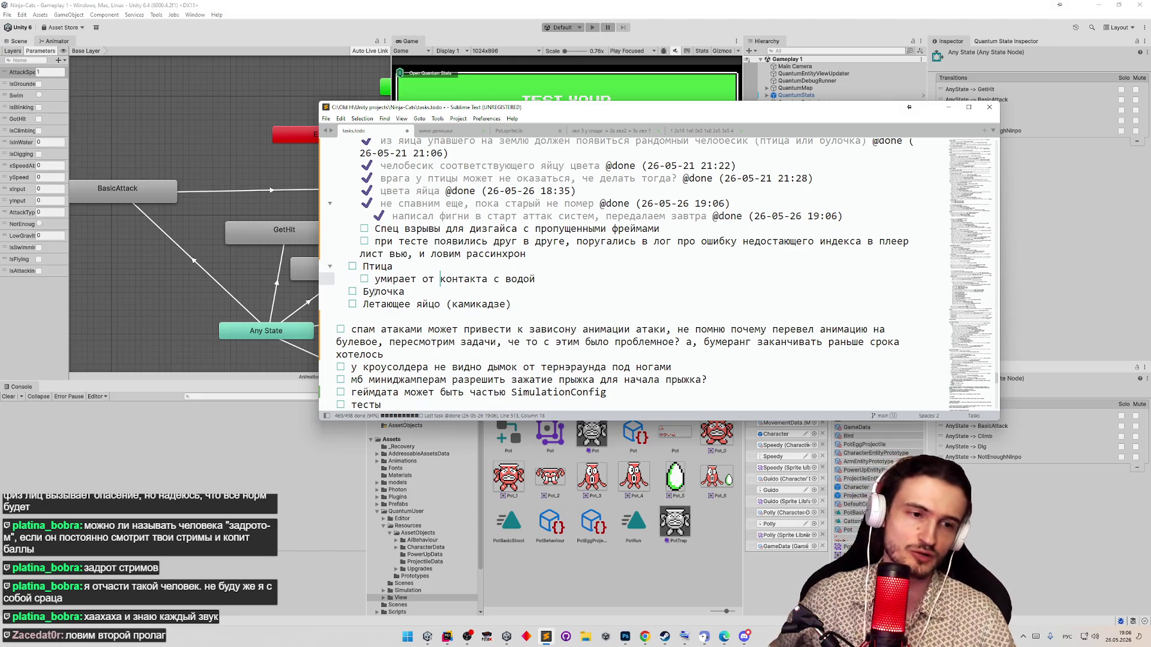